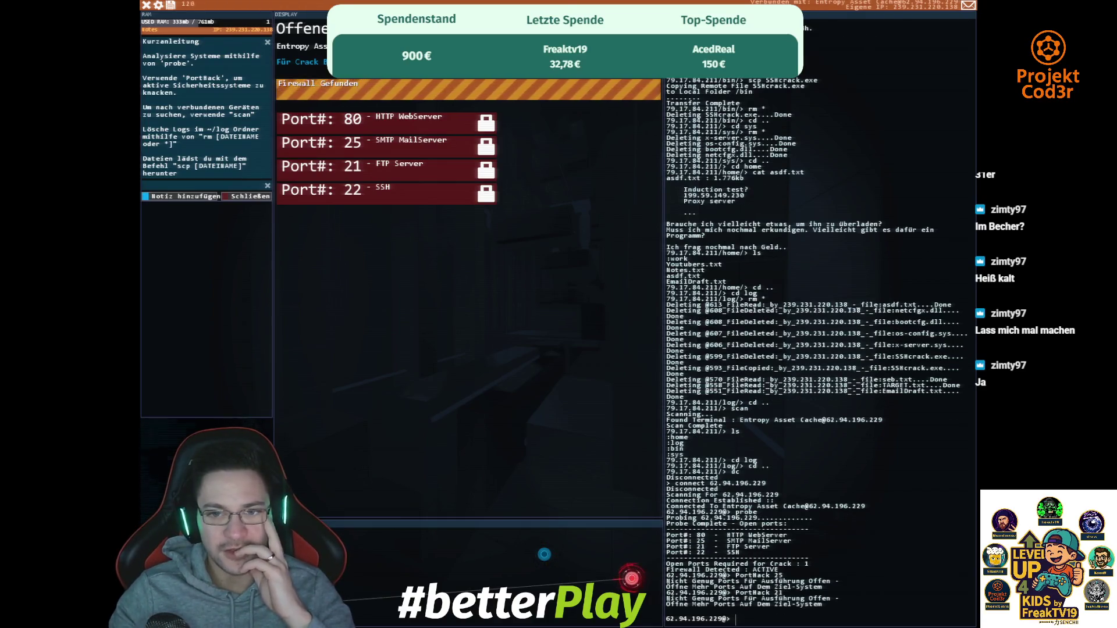
- Return to the Entropy server's main menu and attempt to log in
left_click(355, 102)
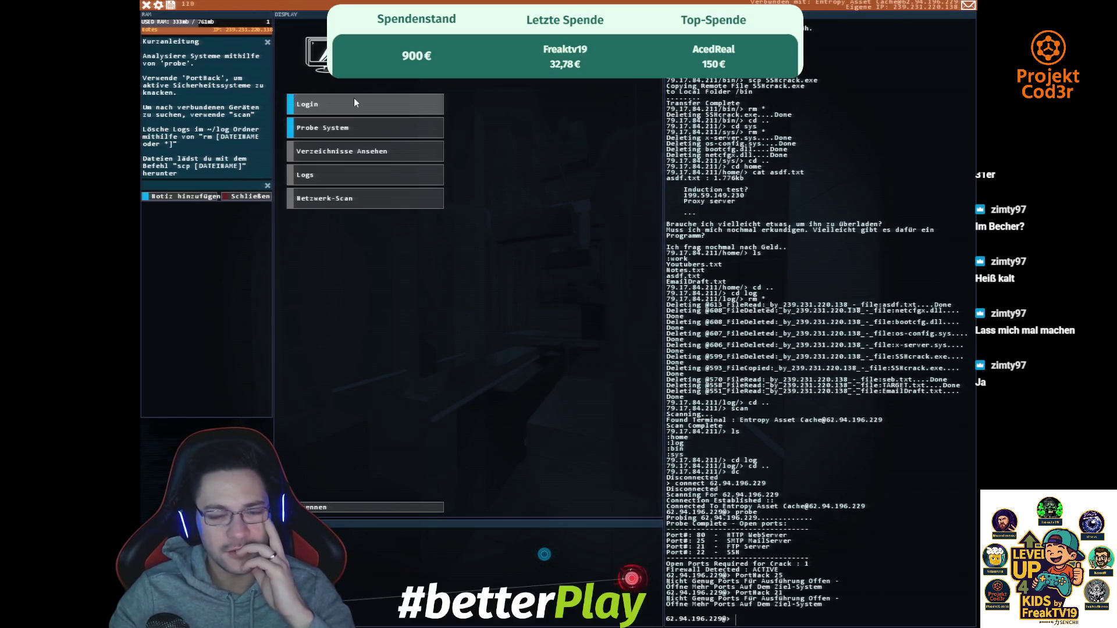
left_click(354, 102)
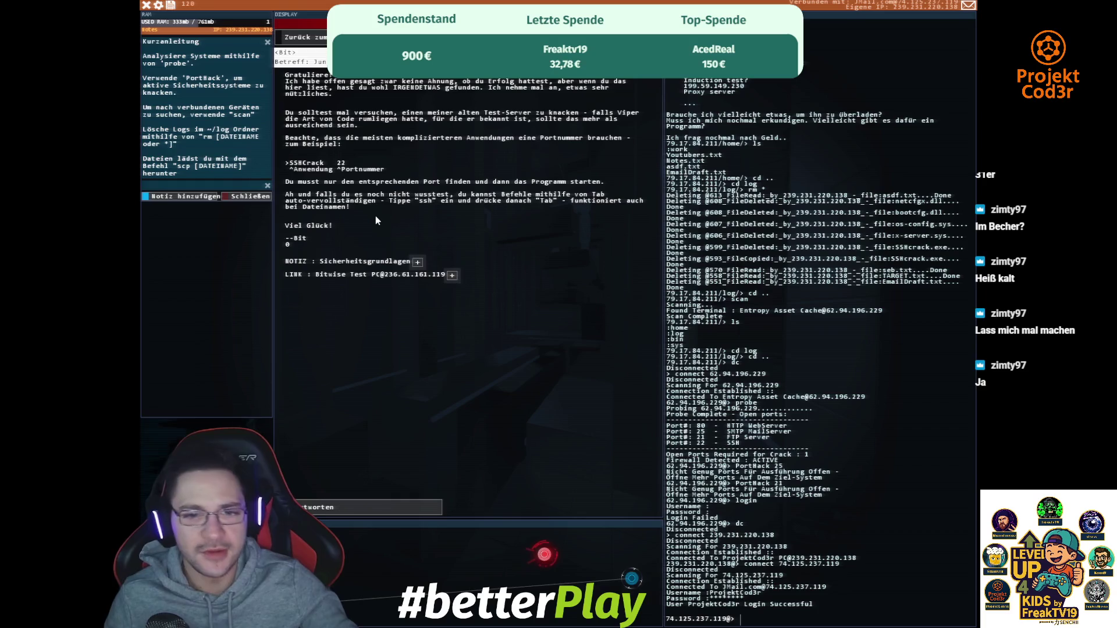
- Save the Sicherheitsgrundlagen note, then bring up the JMail server's menu at 74.125.237.119
left_click(417, 262)
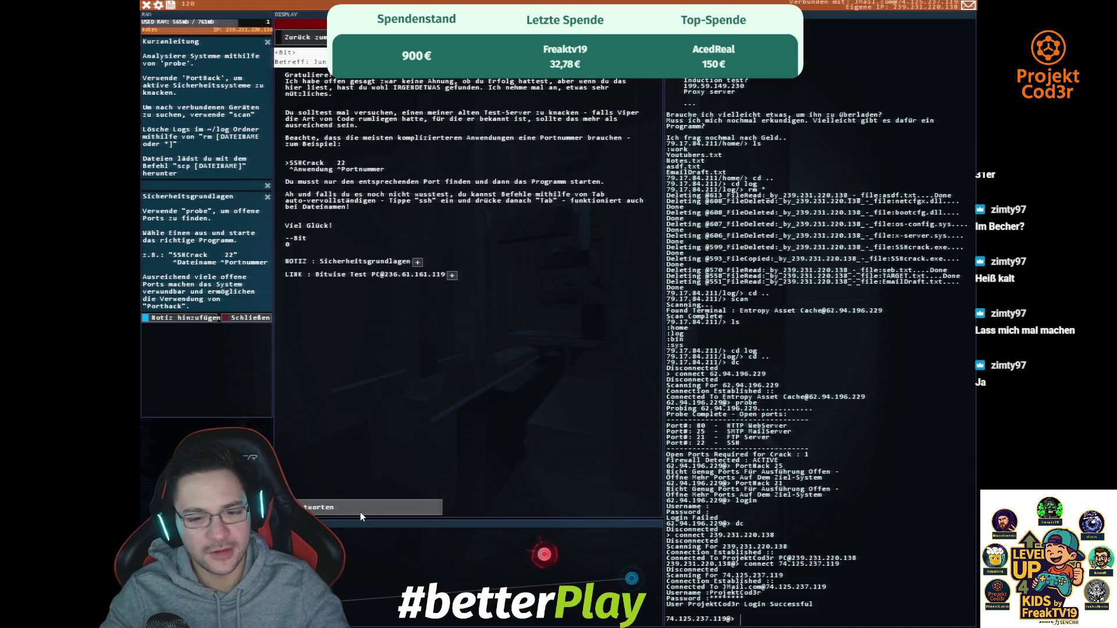
left_click(549, 560)
left_click(340, 181)
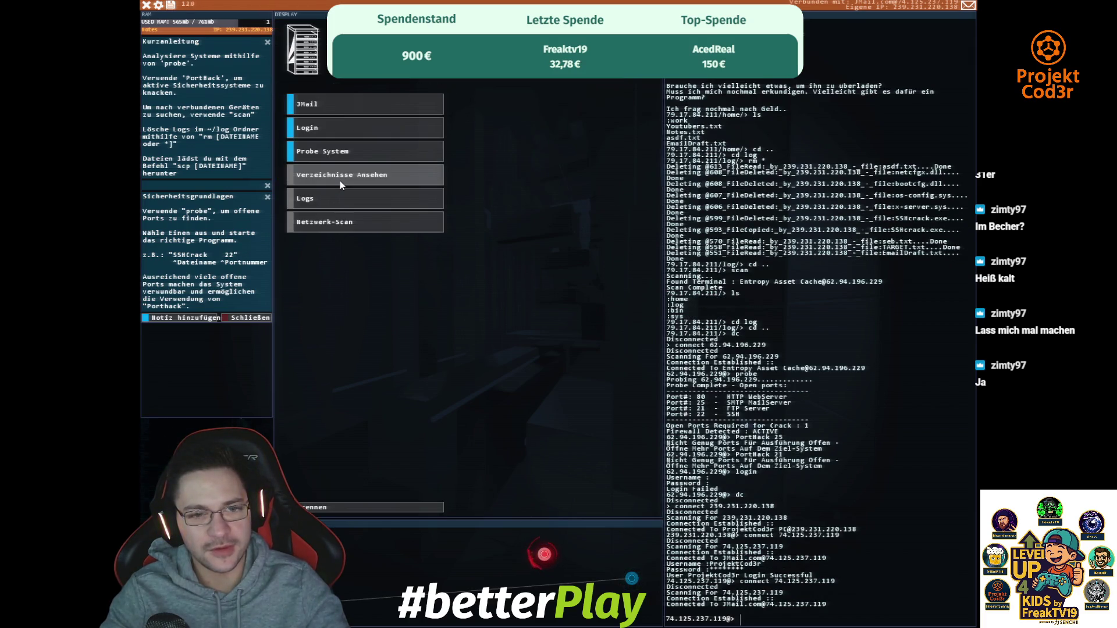
- Probe JMail and try SSHCrack 22, which the proxy blocks, then connect to Viper-Battlestation 79.17.84.211
left_click(344, 157)
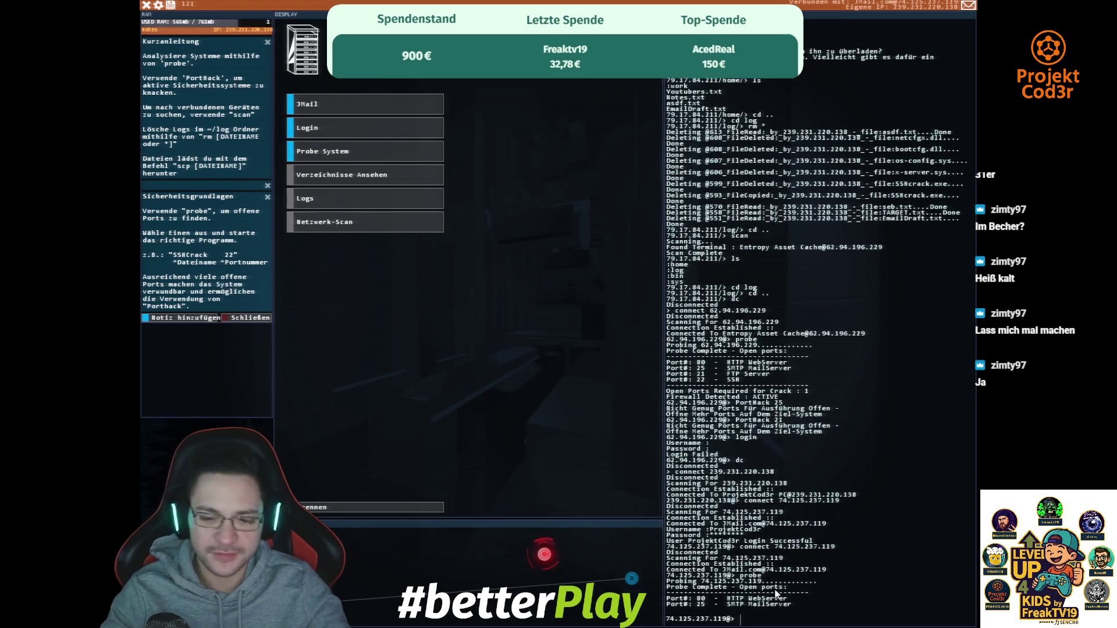
type("sSHCrack")
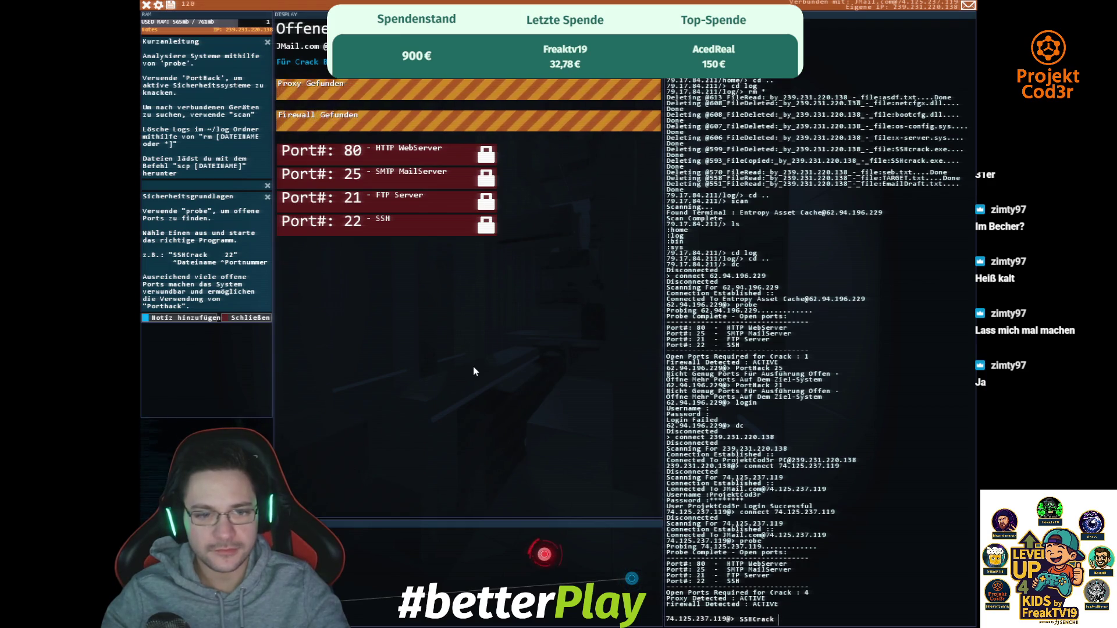
type(" 22")
key("Return")
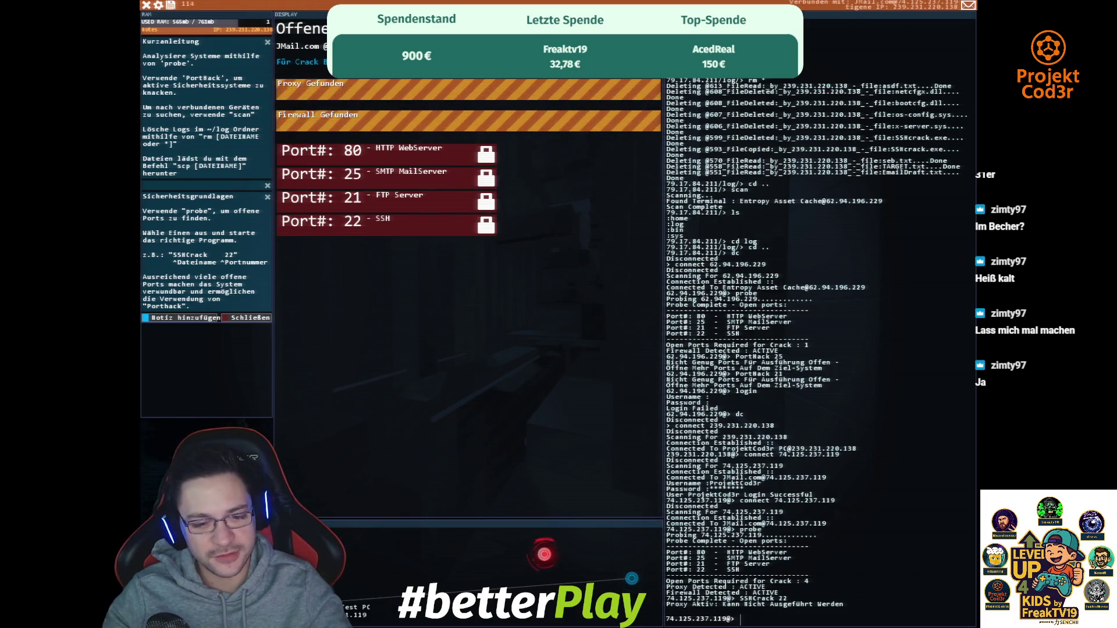
left_click(328, 603)
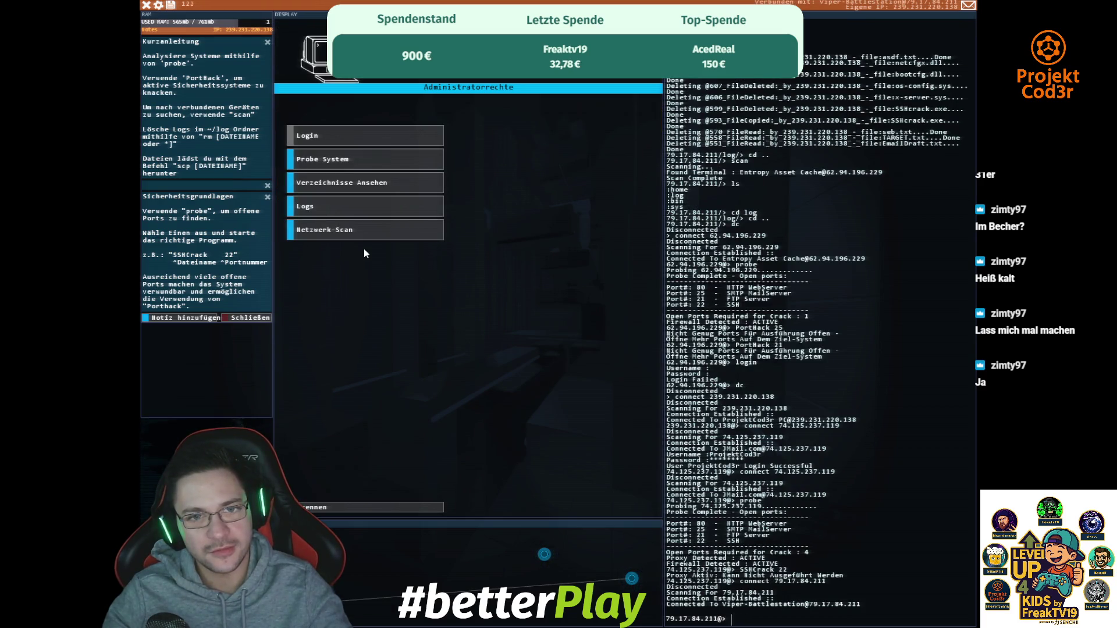
- Reconnect to Viper-Battlestation, probe it and try SSHCrack 22, then connect to the Bitwise Test PC
left_click(376, 503)
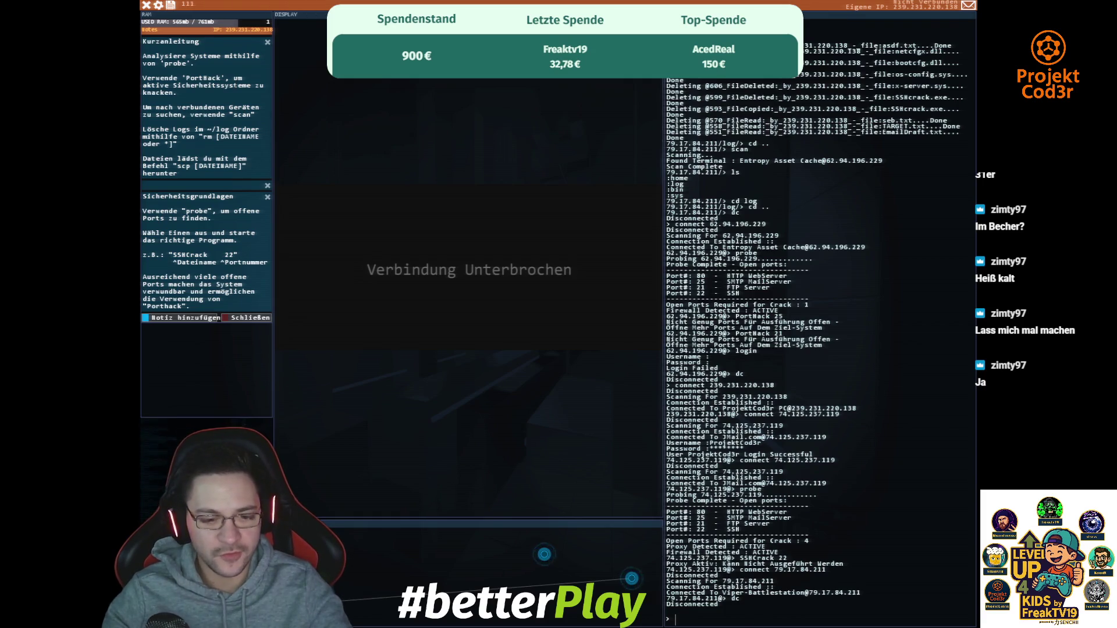
left_click(328, 602)
left_click(366, 162)
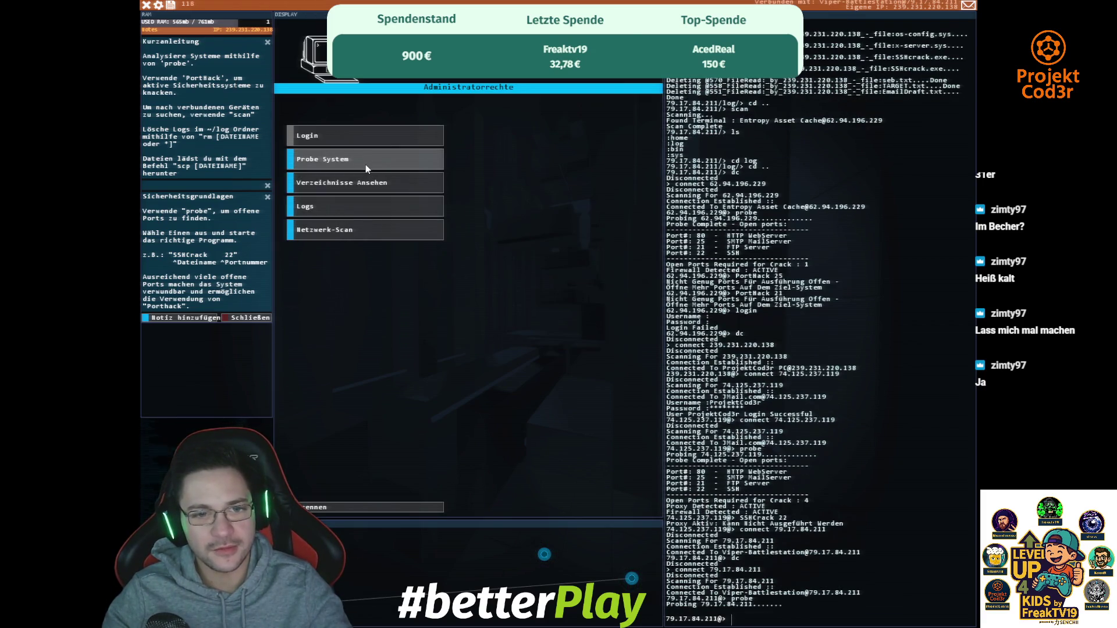
type("SSHC")
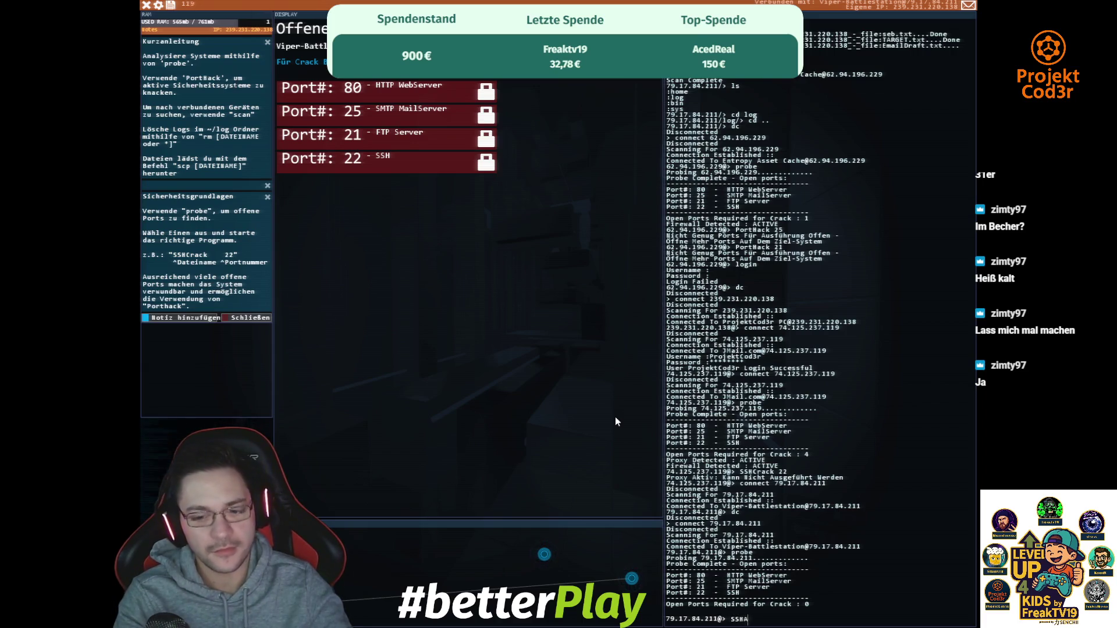
type("rack 22")
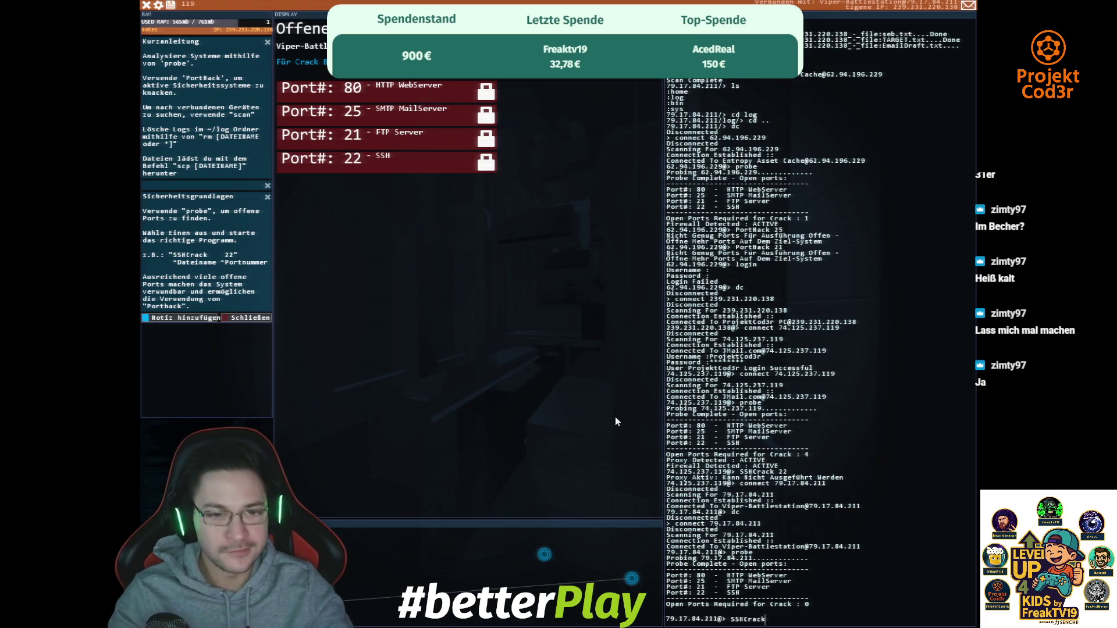
key("Return")
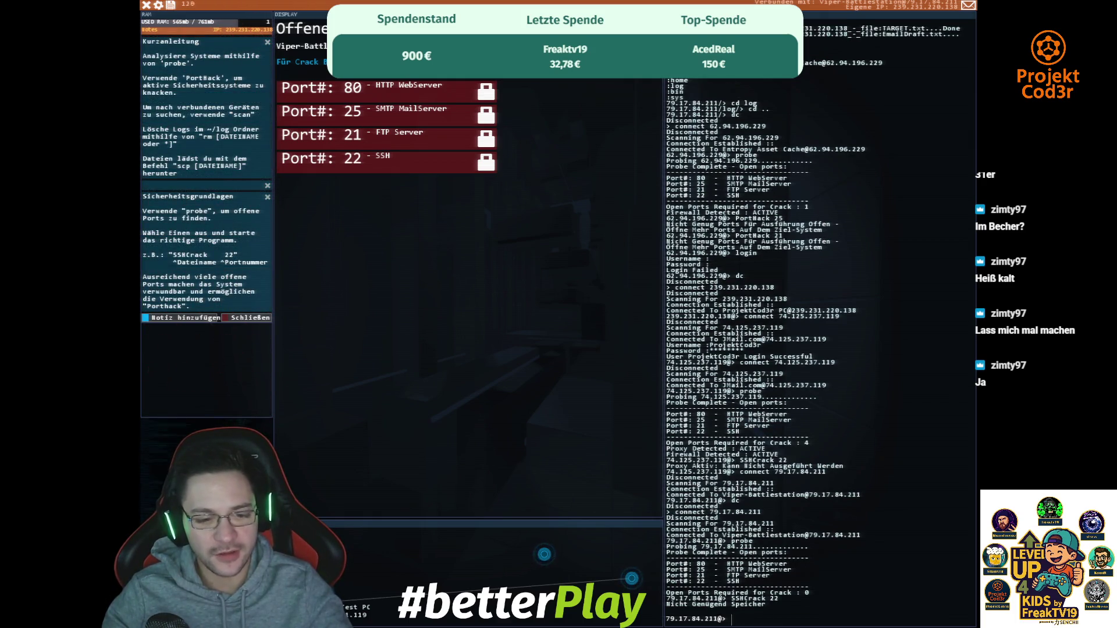
left_click(332, 598)
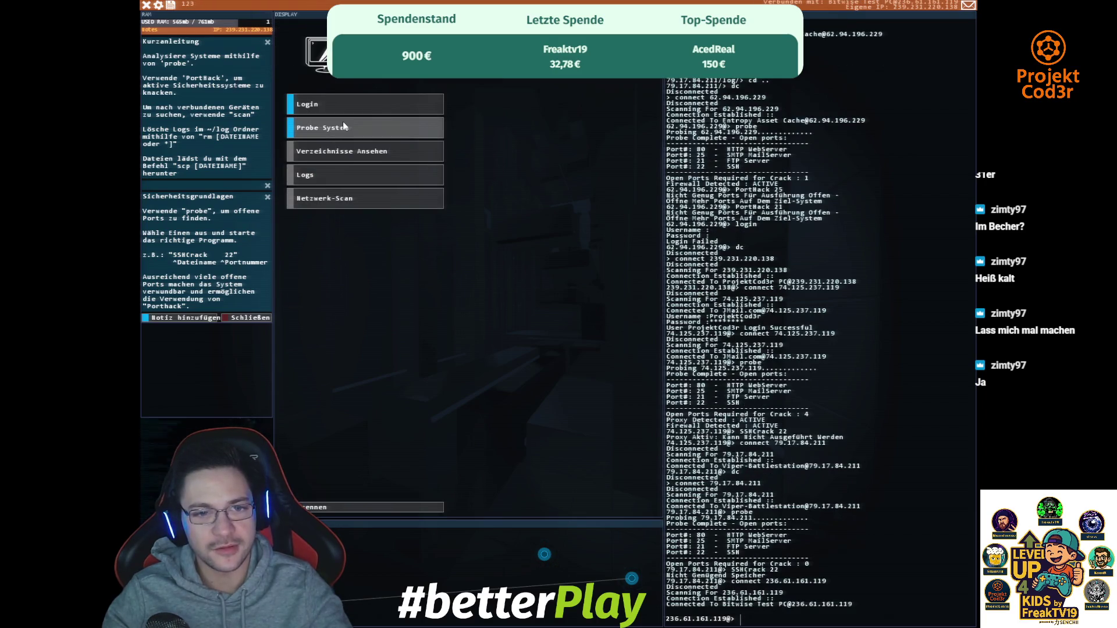
- Try SSHCrack 22 on the Bitwise Test PC, then probe it to list its four ports
type("SSHCrack 22")
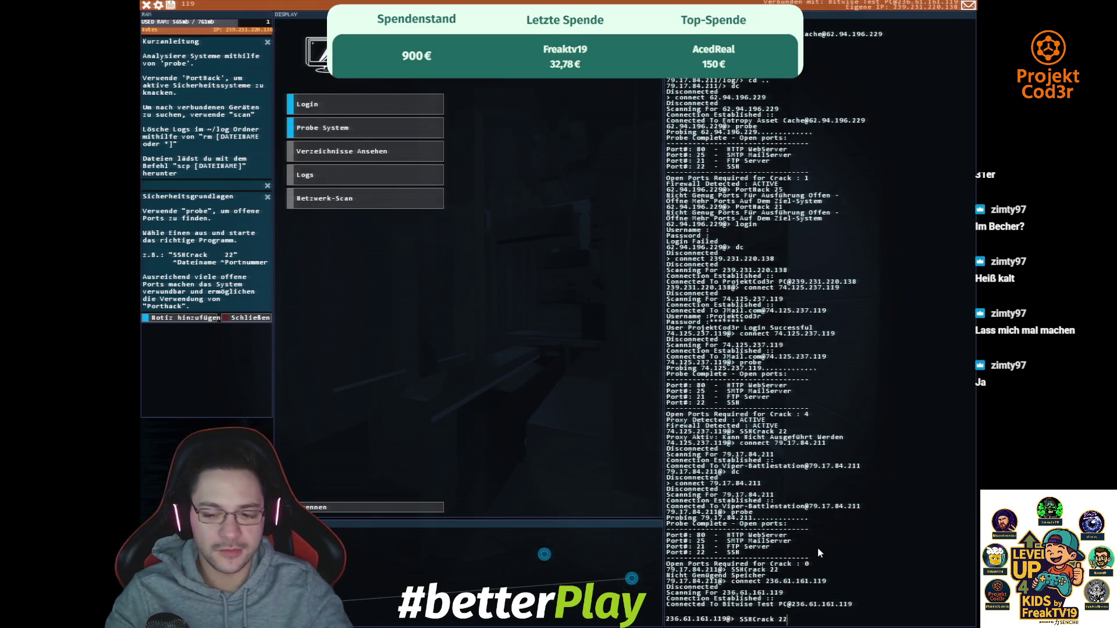
key("Return")
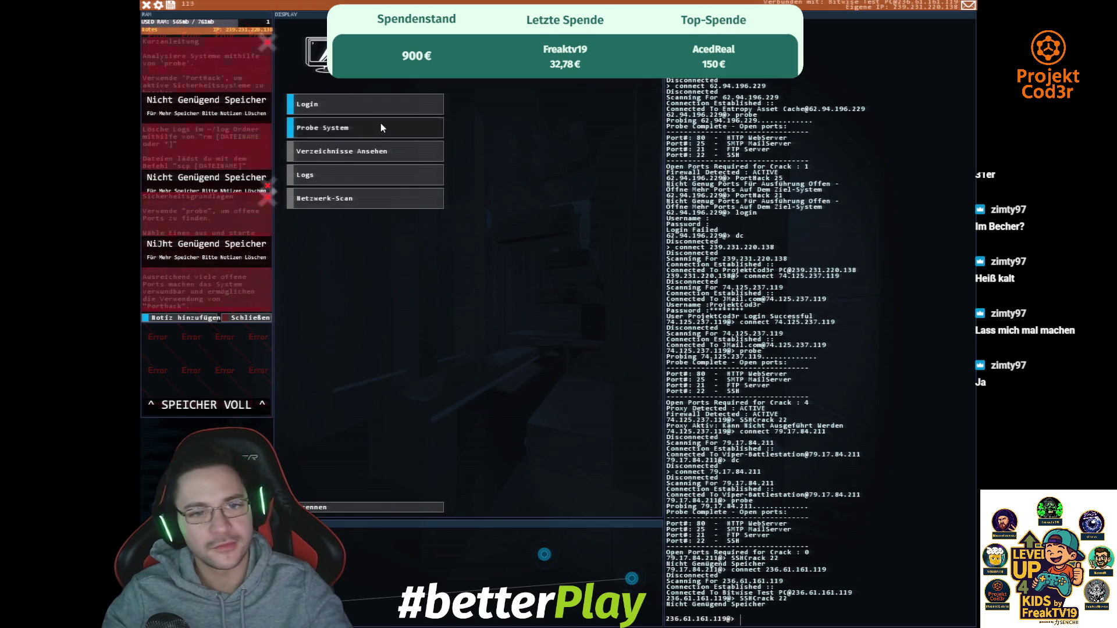
left_click(381, 125)
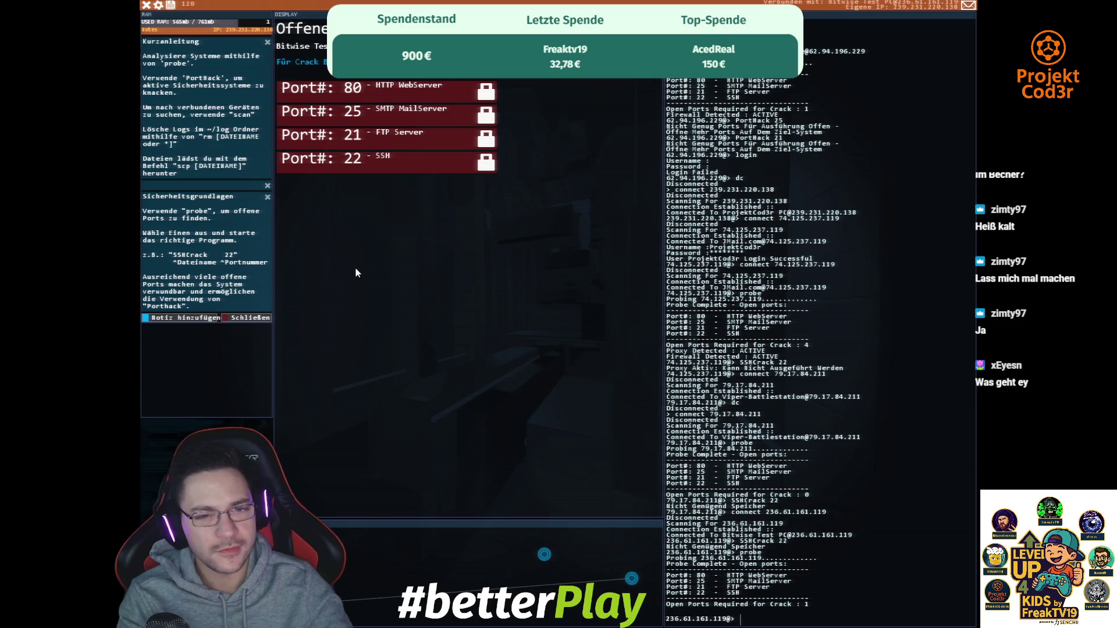
- Run SSHCrack against port 80, then against port 22 on the test PC
type("SSHcrack ")
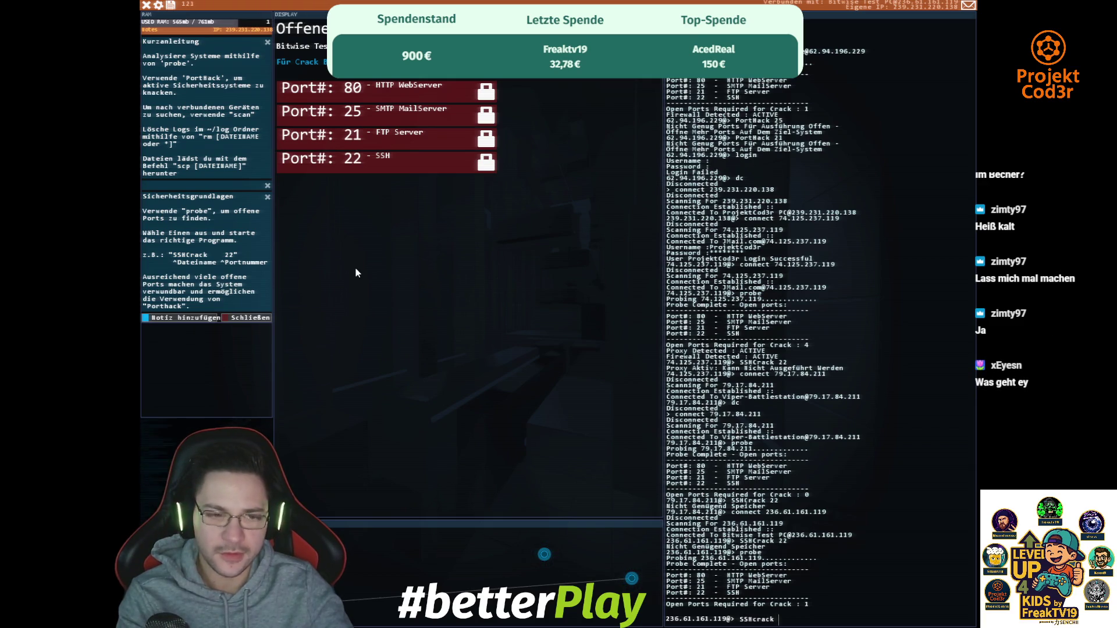
type("80")
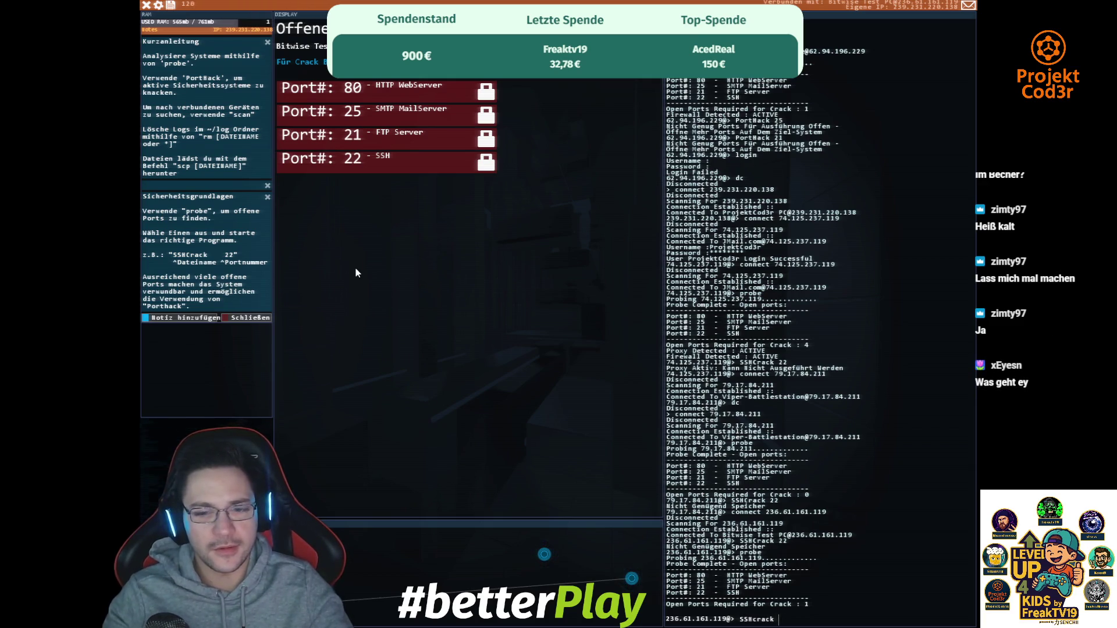
key("Return")
key("Up")
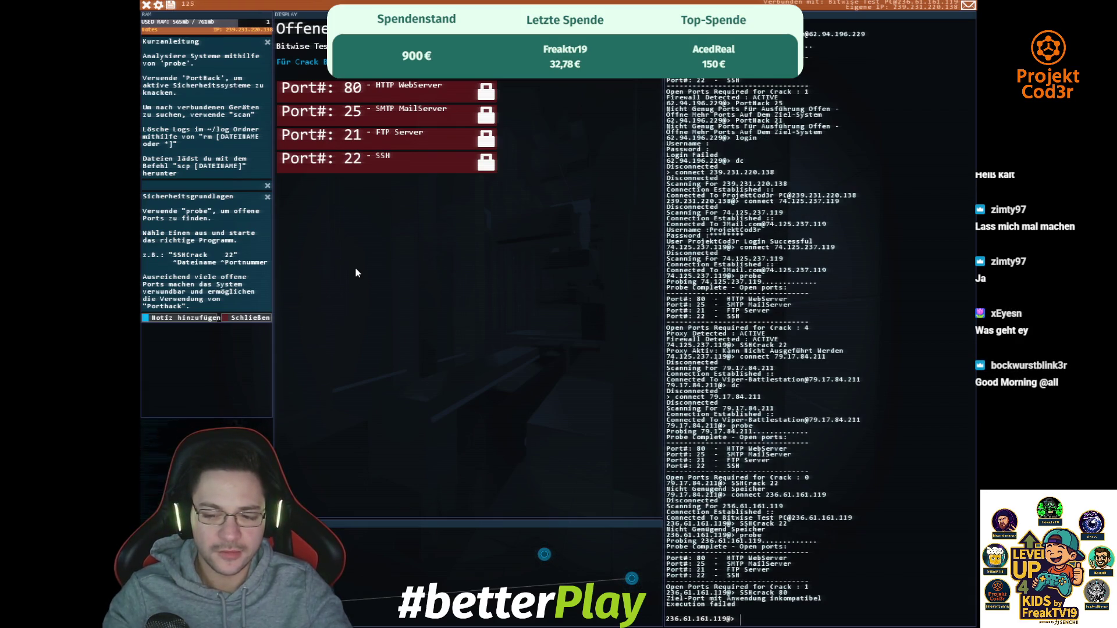
key("BackSpace")
key("BackSpace")
key("BackSpace")
type("Crack 2")
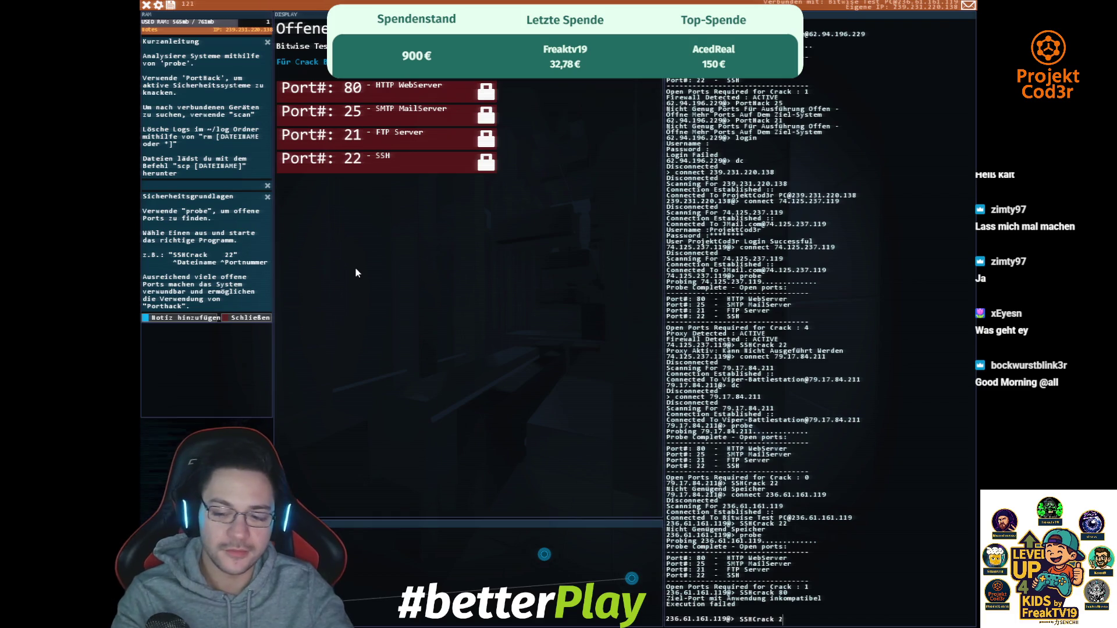
type("2")
key("Return")
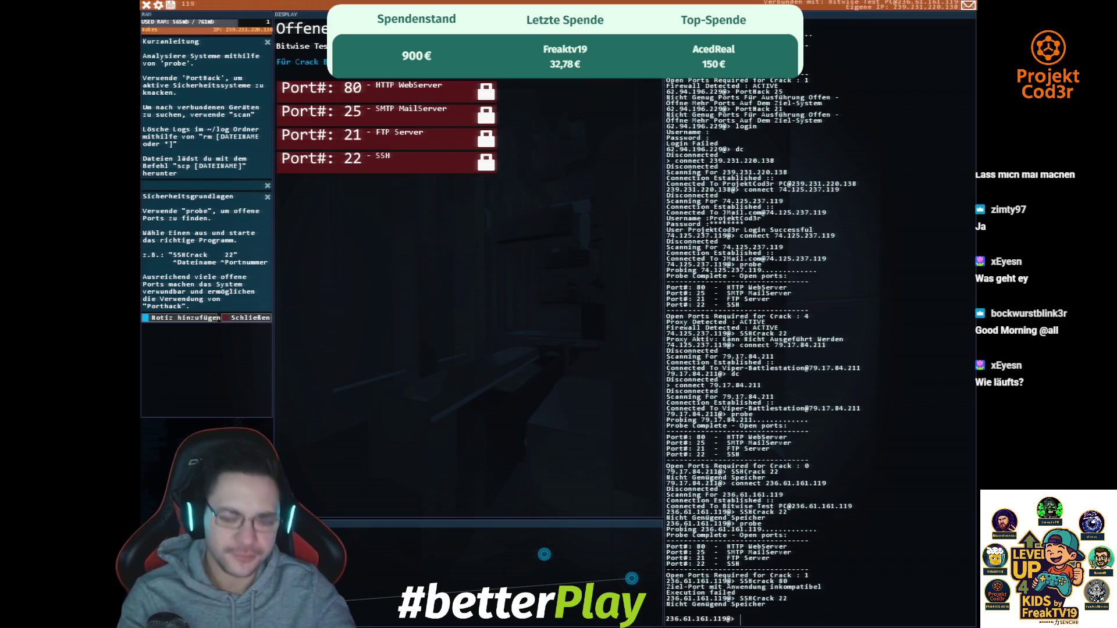
- Try PortHack, then SSHCrack on port 21 and port 22 again
type("PortHack 22")
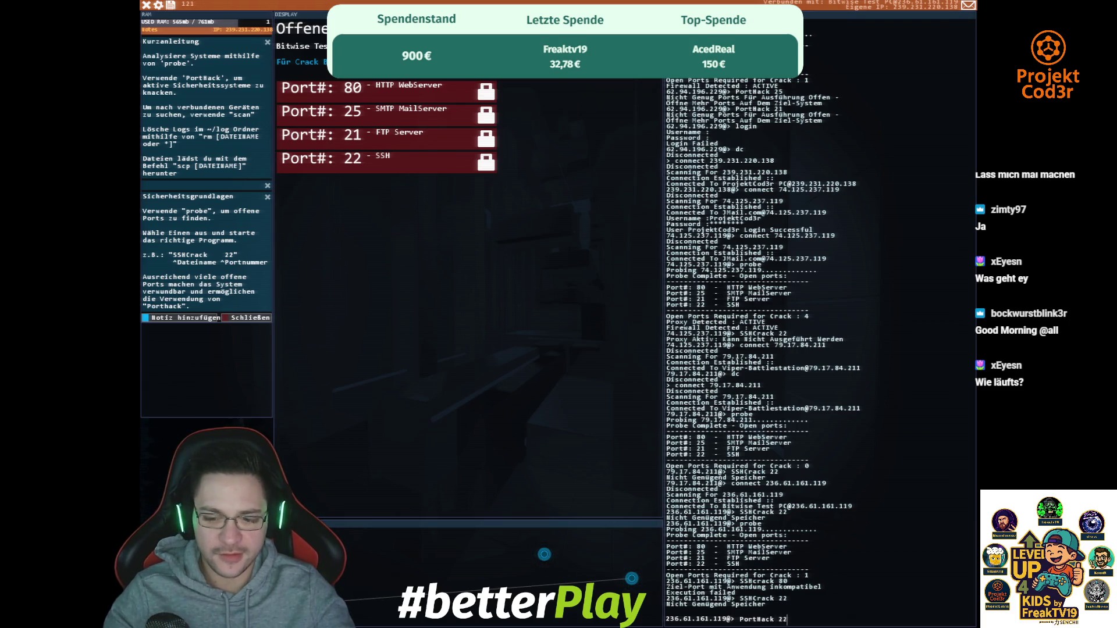
key("Return")
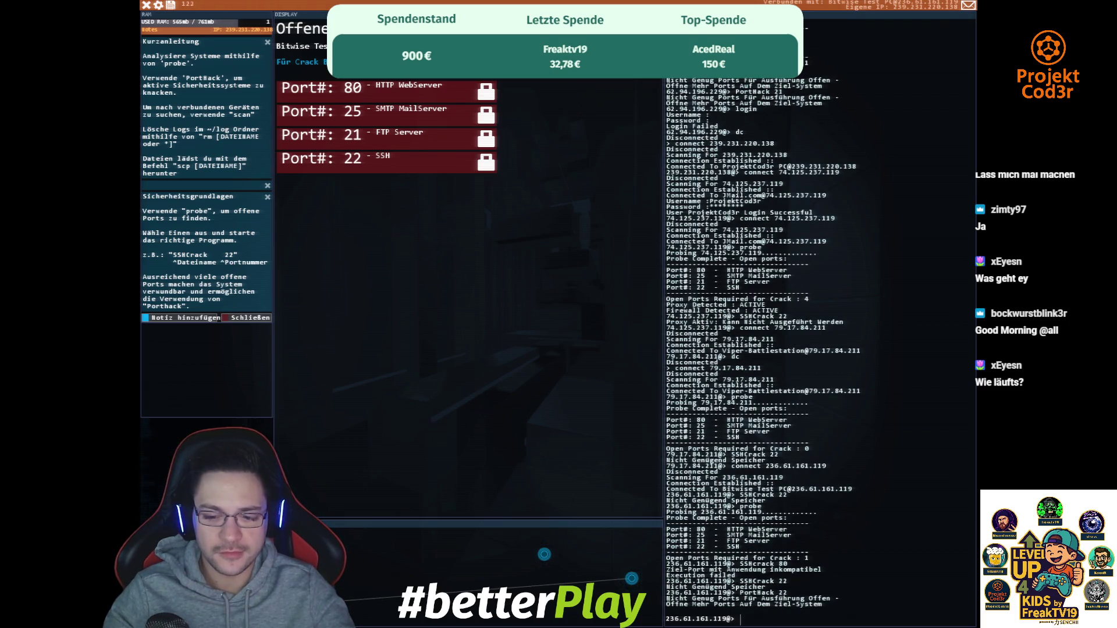
key("Up")
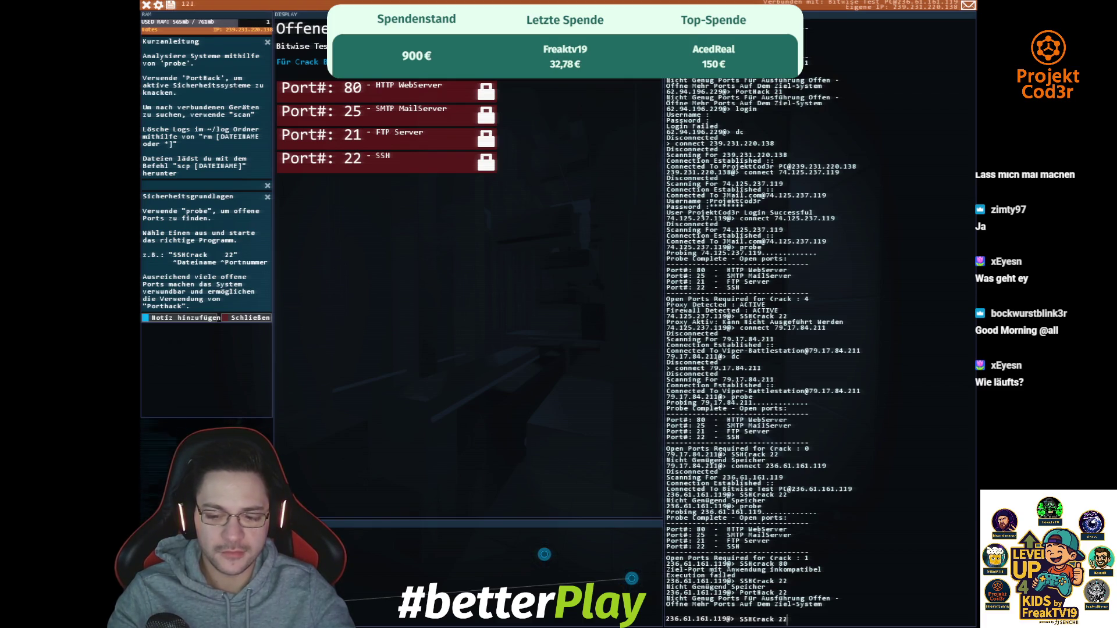
key("BackSpace")
type("1")
key("Return")
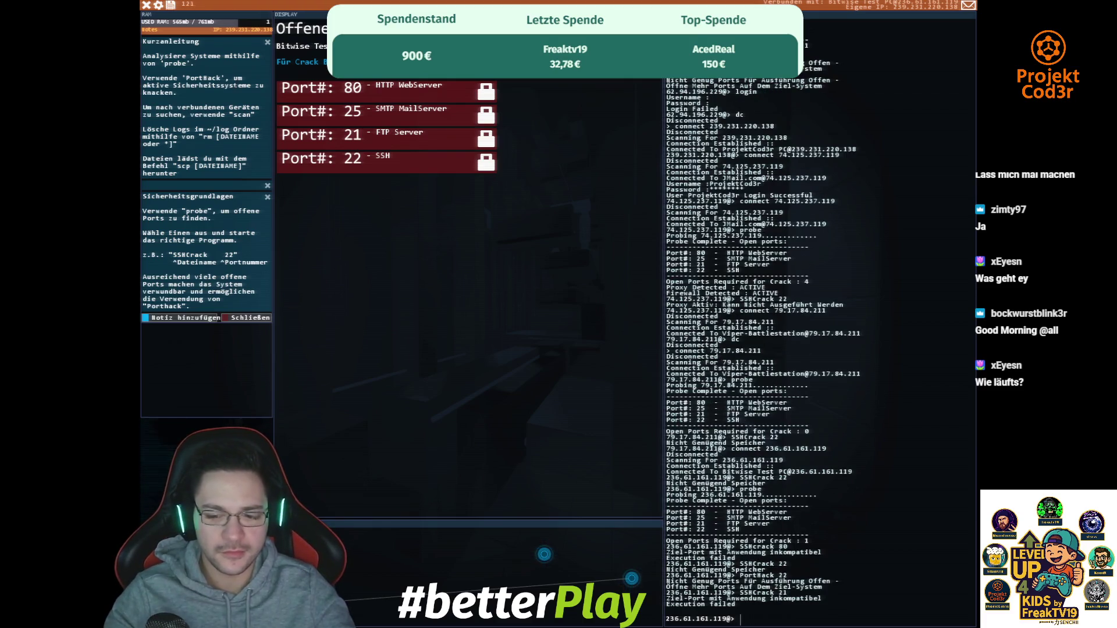
key("Up")
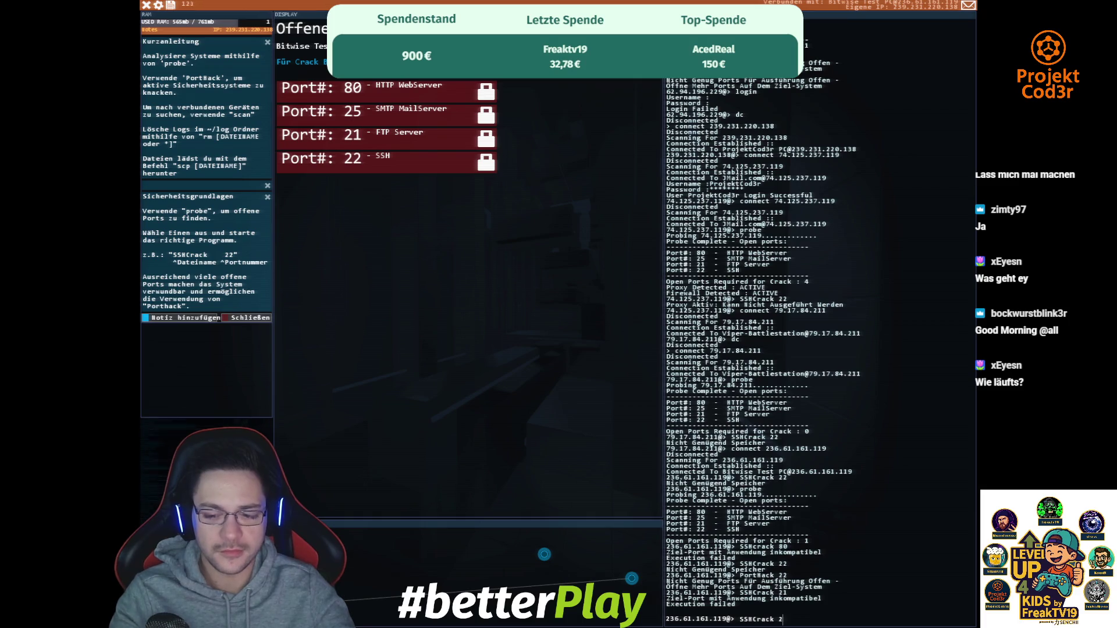
type("2")
key("Return")
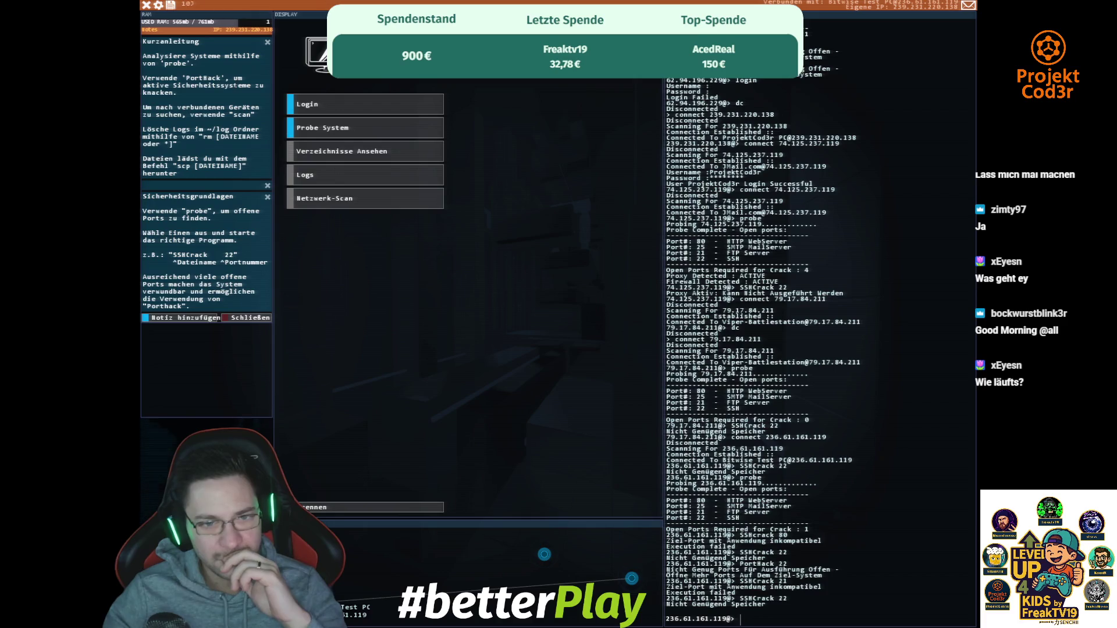
- Connect to Oppol Internal 214.111.253.246, probe it and run SSHCrack 22, which fails for memory
left_click(348, 580)
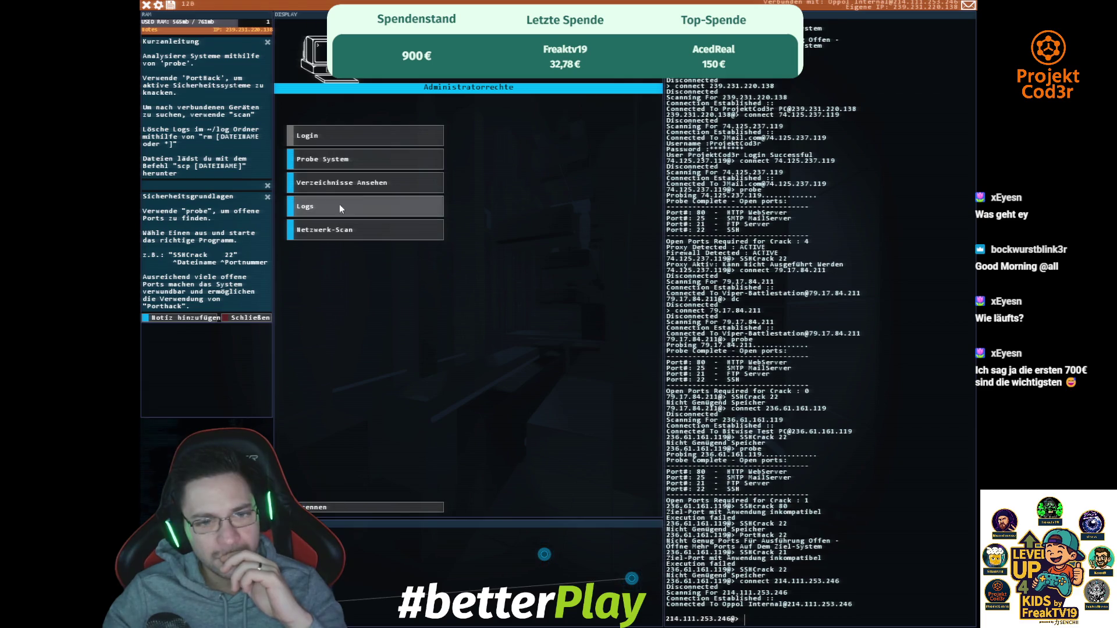
left_click(349, 159)
type("SSHCrack 22")
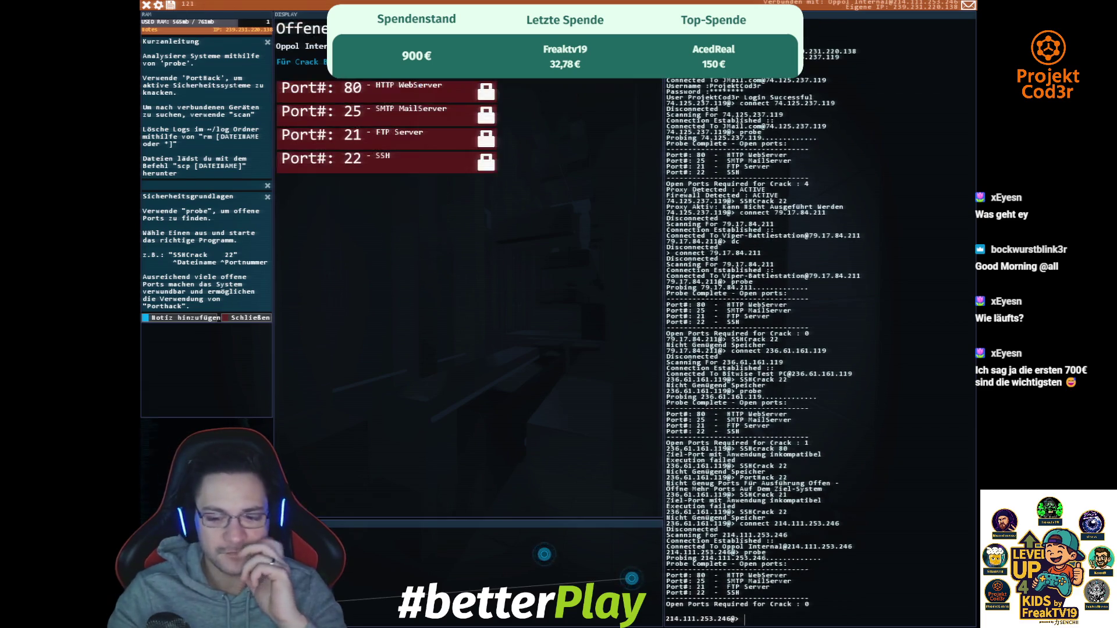
key("Return")
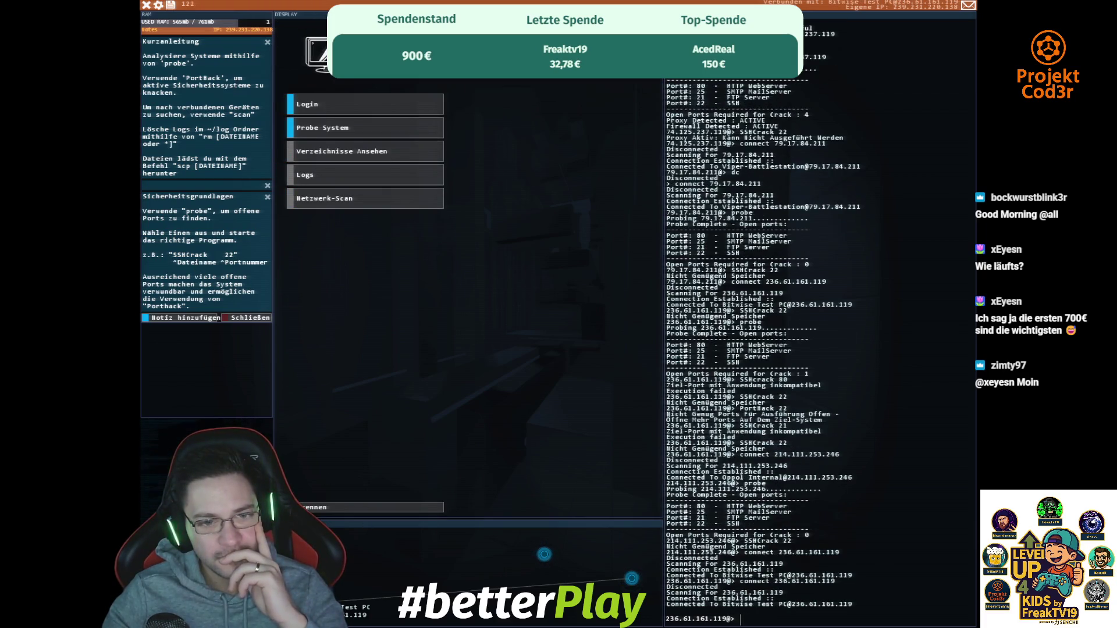
- Probe the test PC and run SSHCrack against ports 22, 25 and 21
left_click(326, 127)
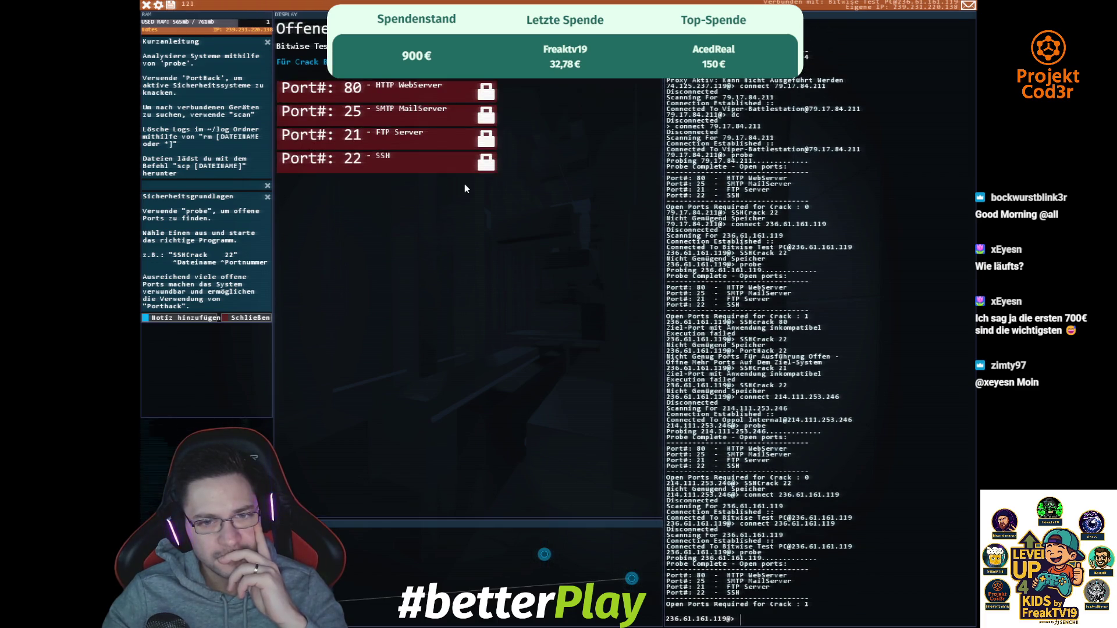
type("SSHCrack 22")
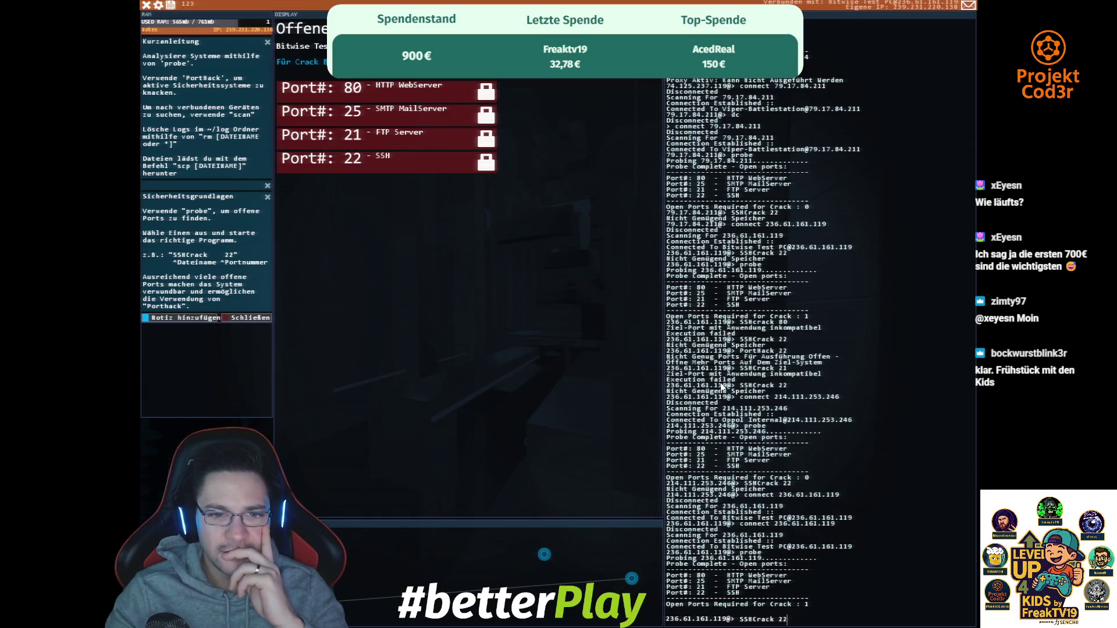
key("Return")
key("Up")
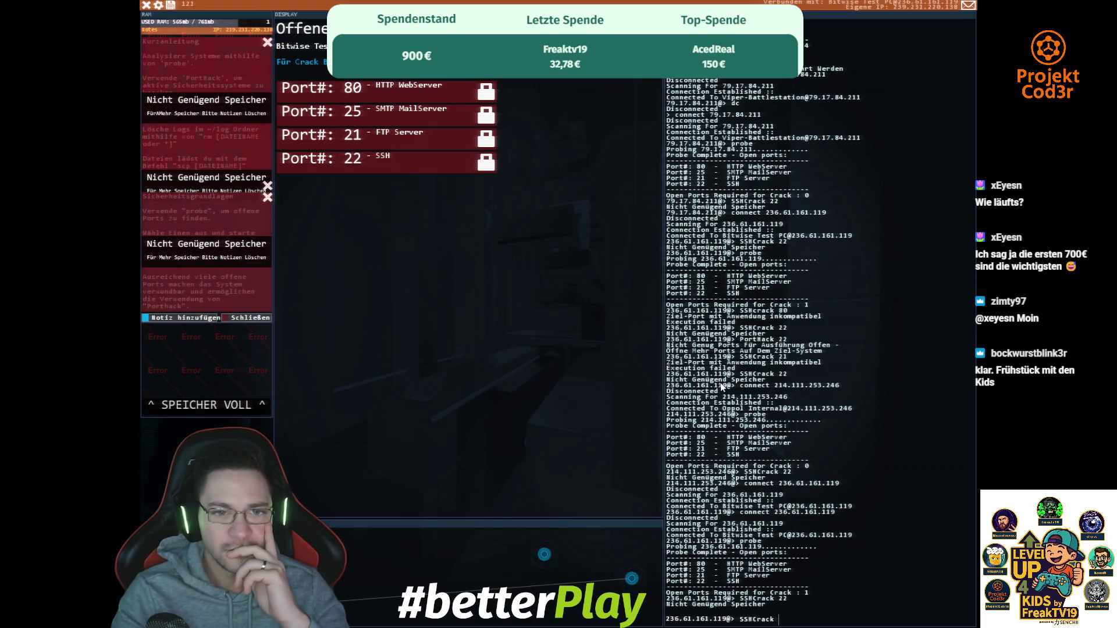
key("BackSpace")
type("5")
key("Return")
key("Up")
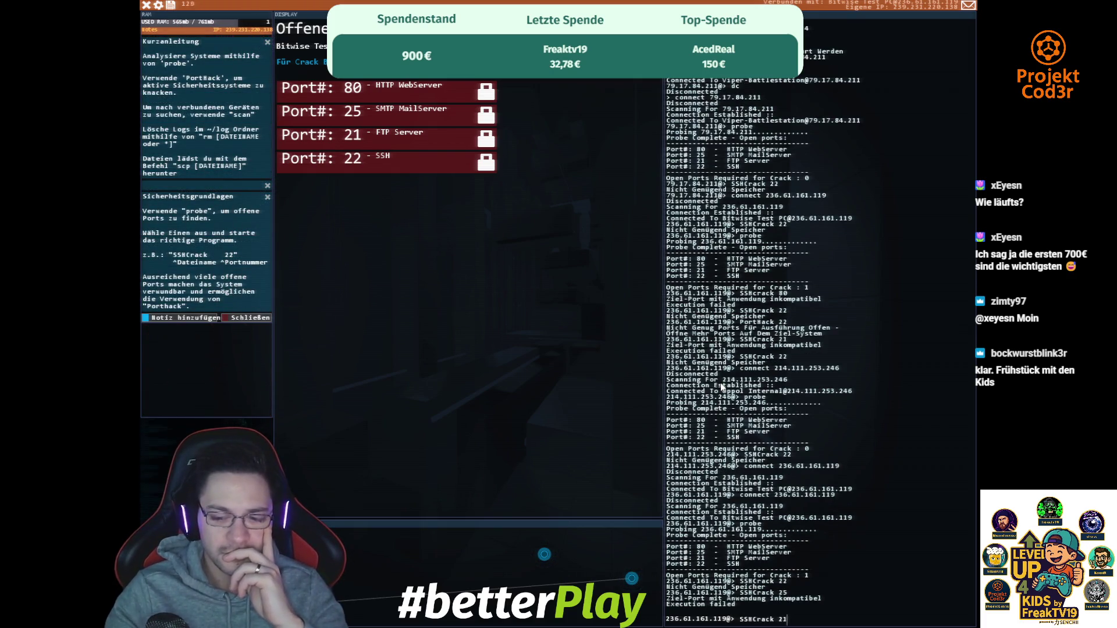
key("Return")
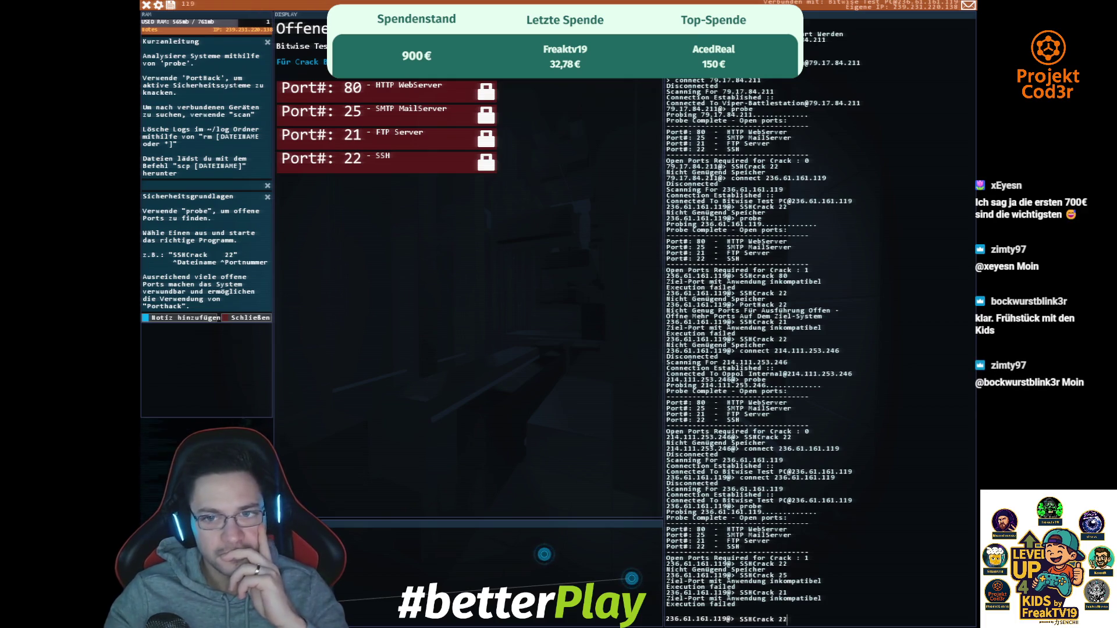
- Return to the menu, switch to Oppol Internal and probe it again
left_click(407, 496)
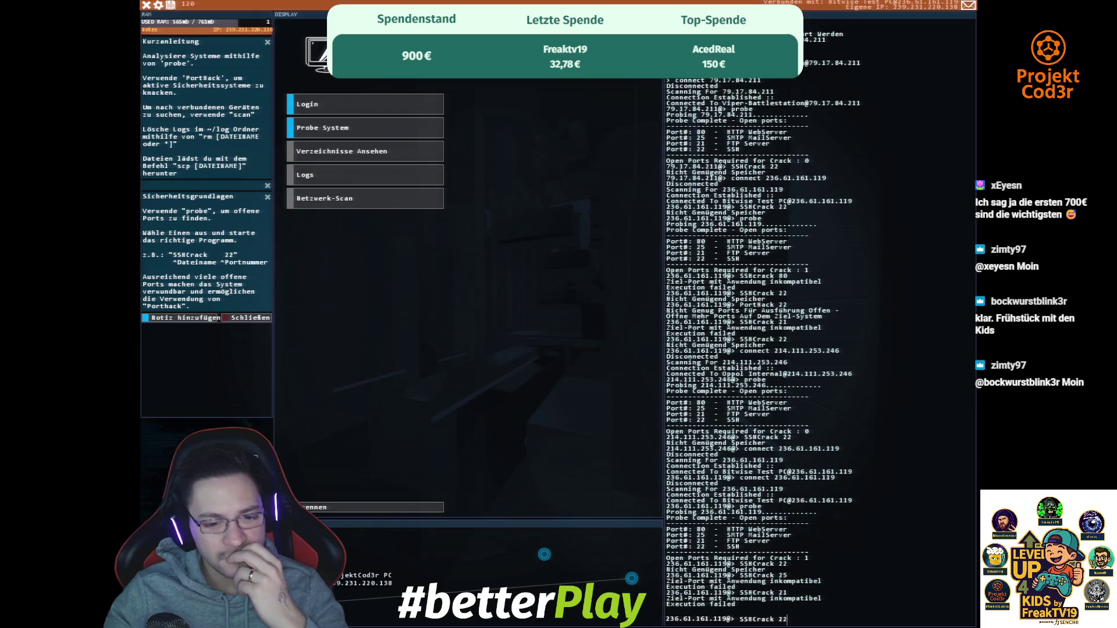
left_click(544, 554)
left_click(349, 159)
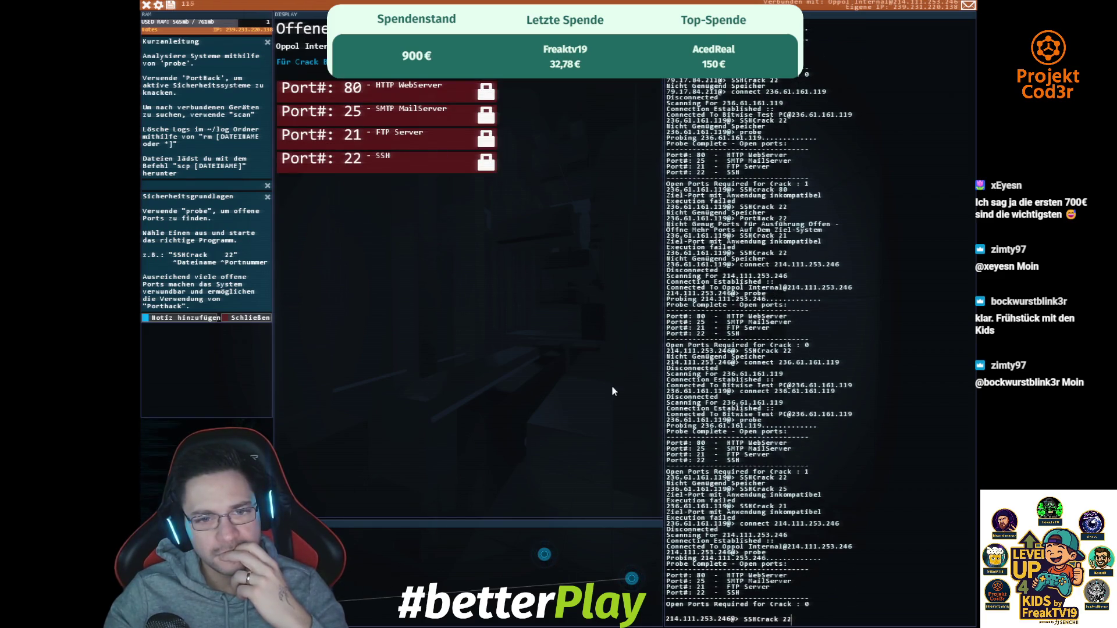
- Rerun SSHCrack 22 on Oppol Internal, close both notes, and reconnect to the Bitwise Test PC
key("Return")
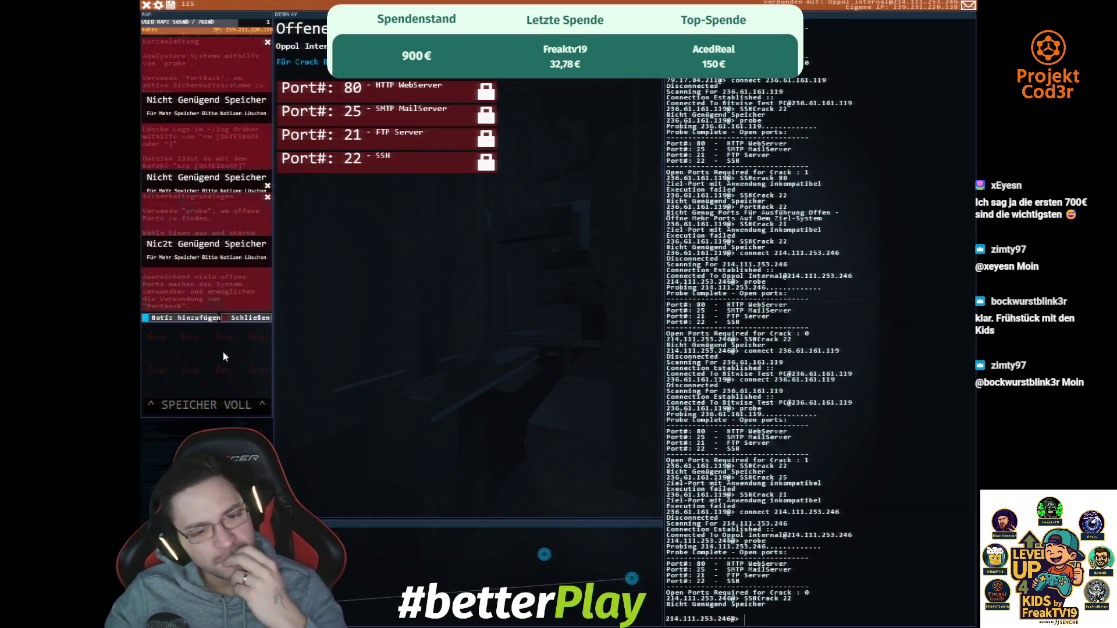
left_click(244, 320)
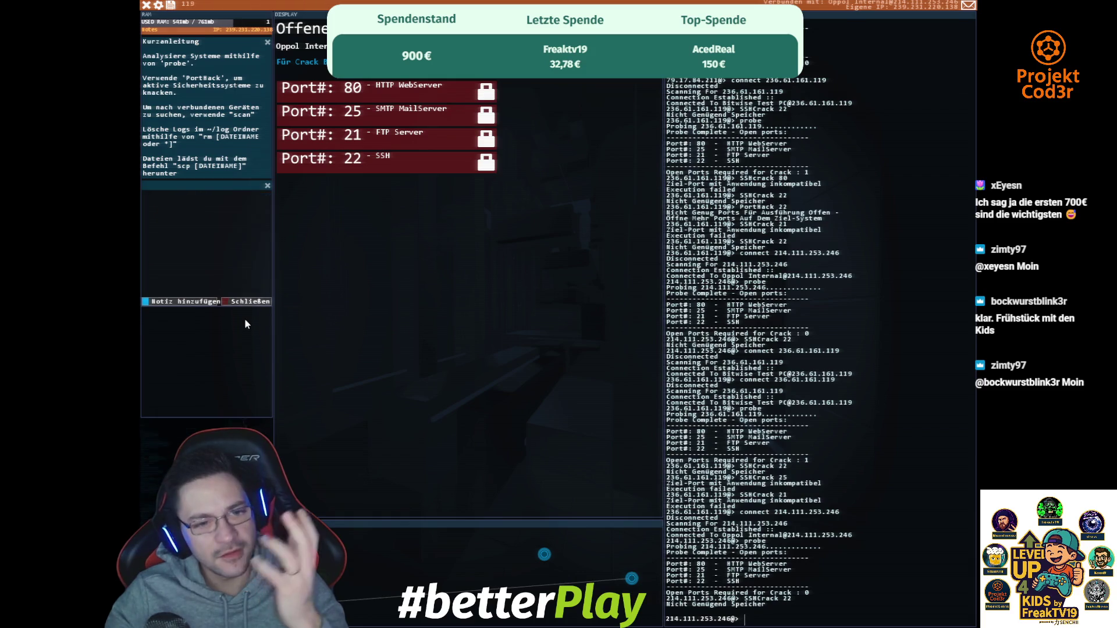
left_click(270, 184)
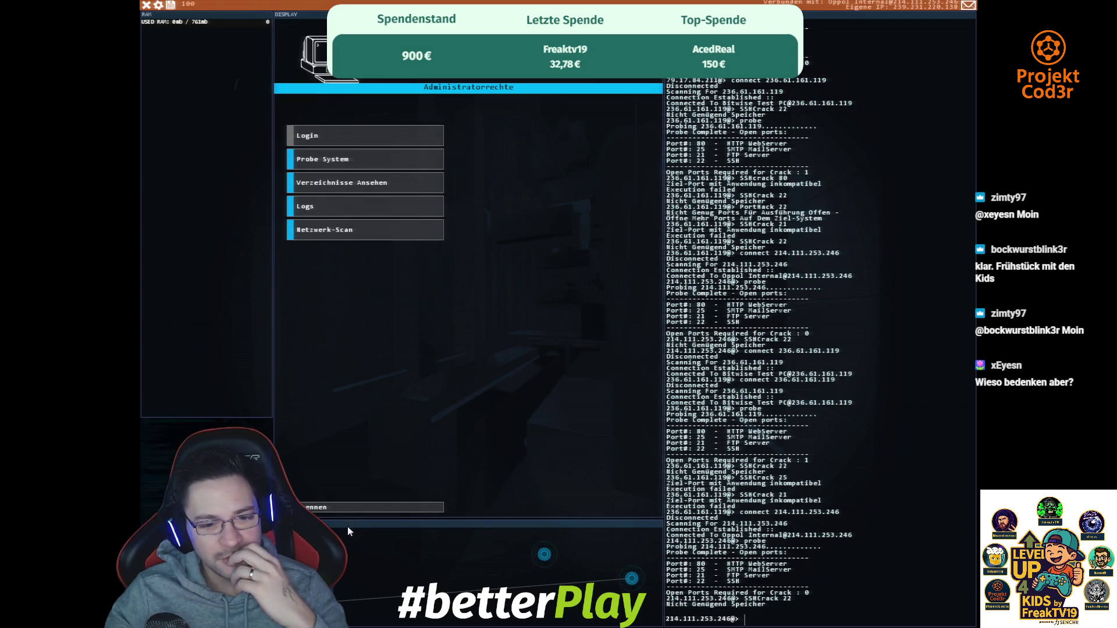
left_click(631, 577)
type("por")
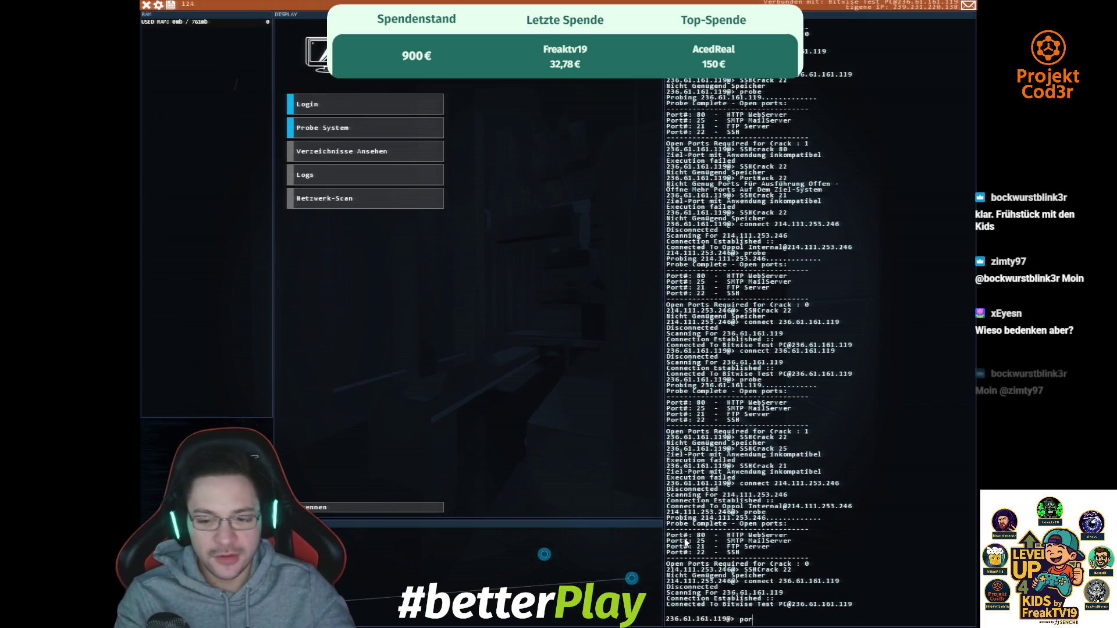
- Probe the Bitwise Test PC, crack SSH port 22, then run PortHack for admin access
type("probe")
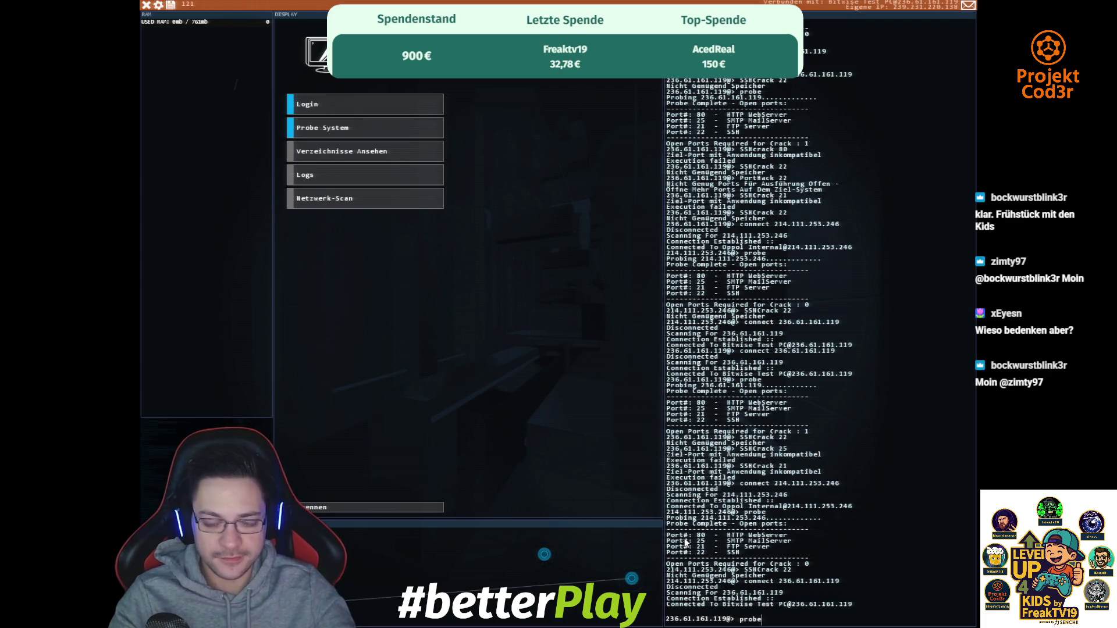
key("Return")
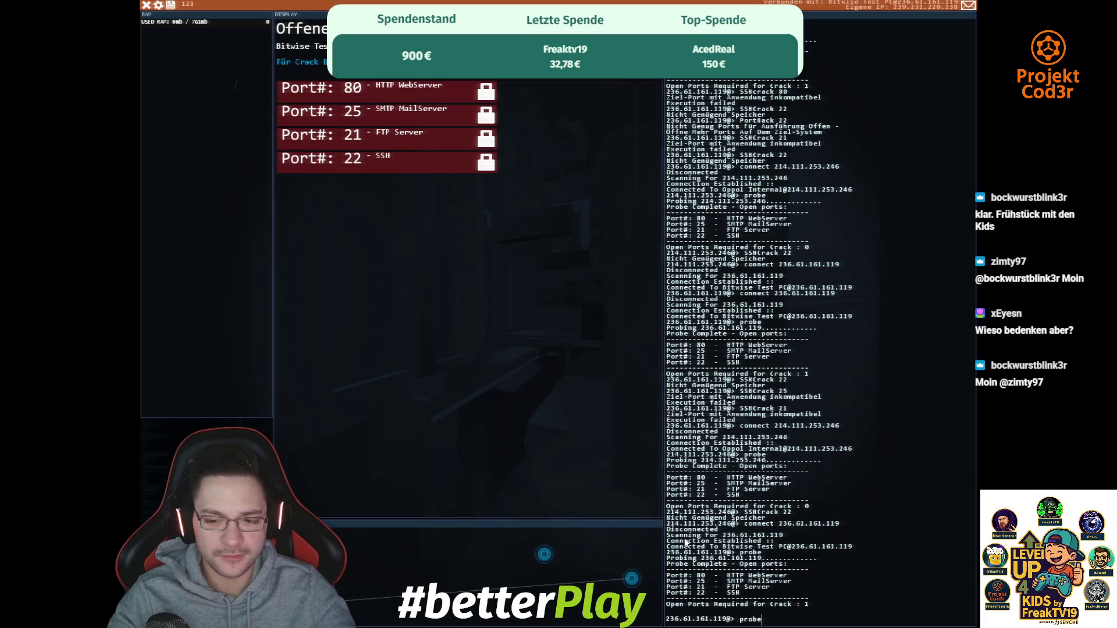
type("SSHCrack 22")
key("Return")
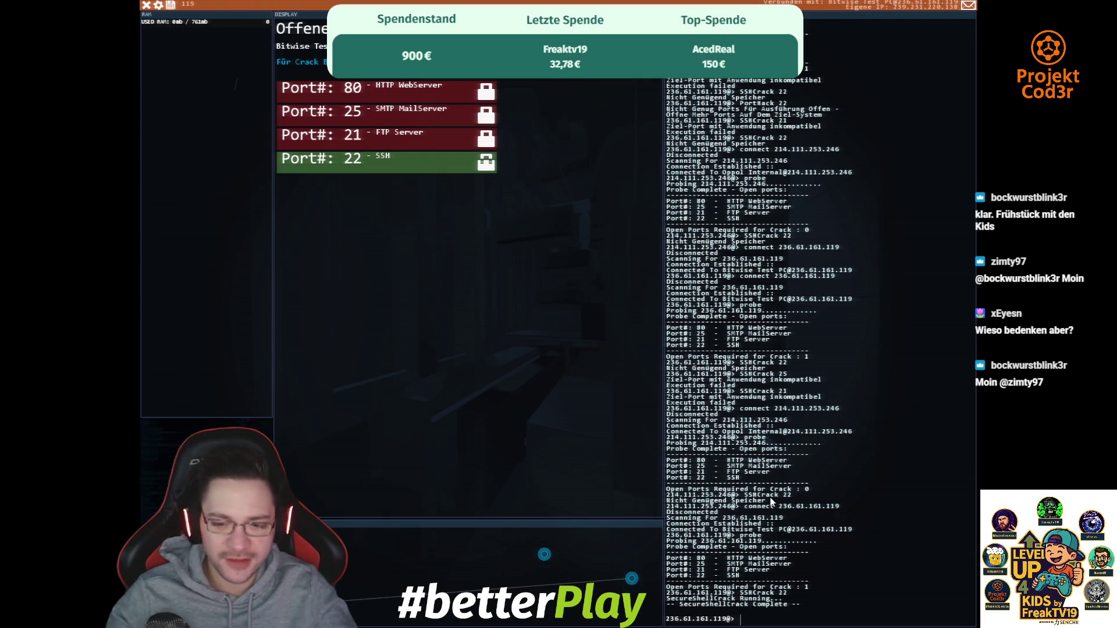
type("probe")
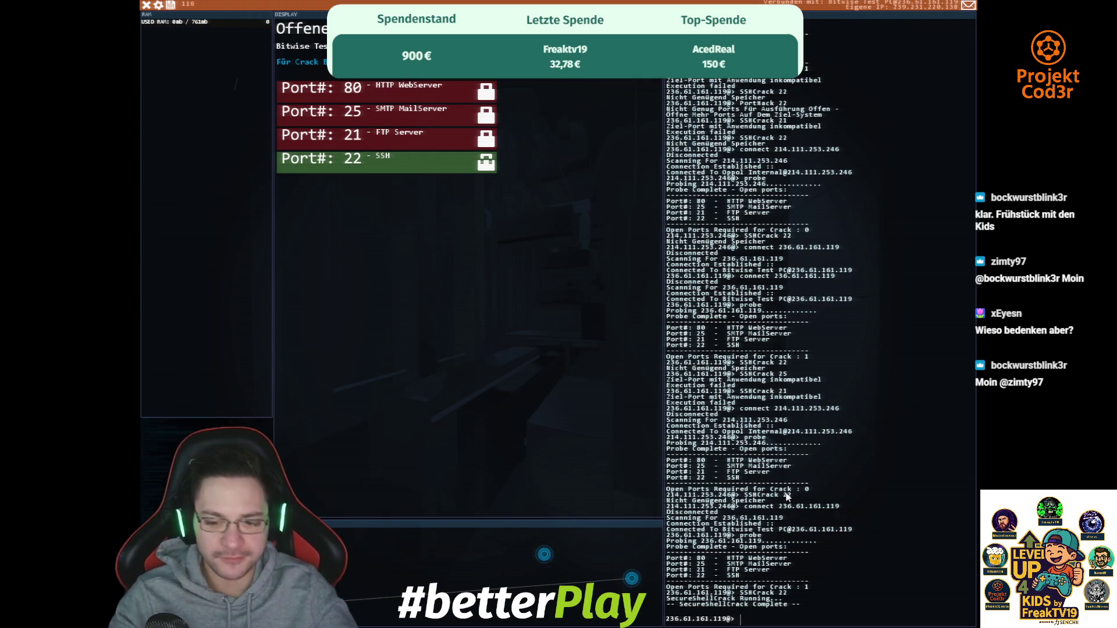
key("BackSpace")
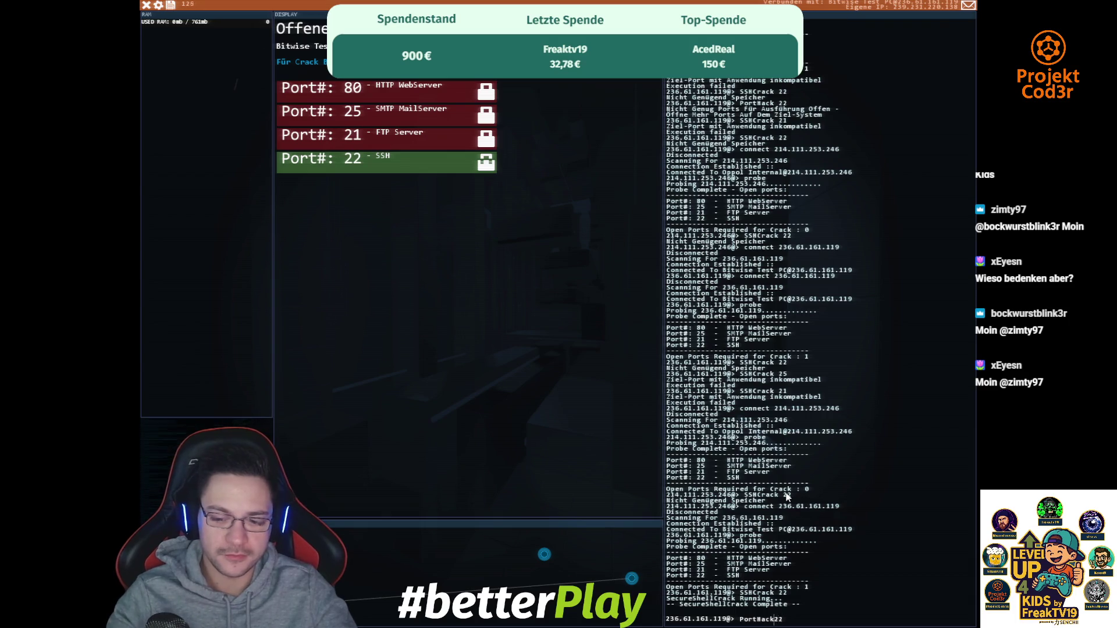
key("Return")
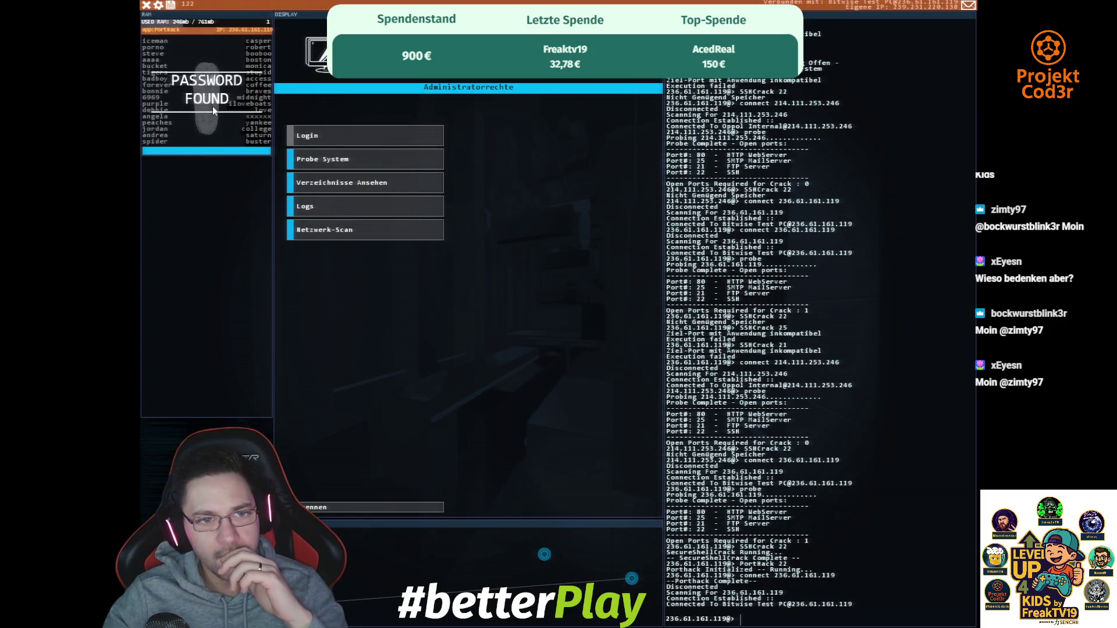
- Scan from the Bitwise Test PC, log in as admin, and expand /home to show Test_File.txt
left_click(338, 227)
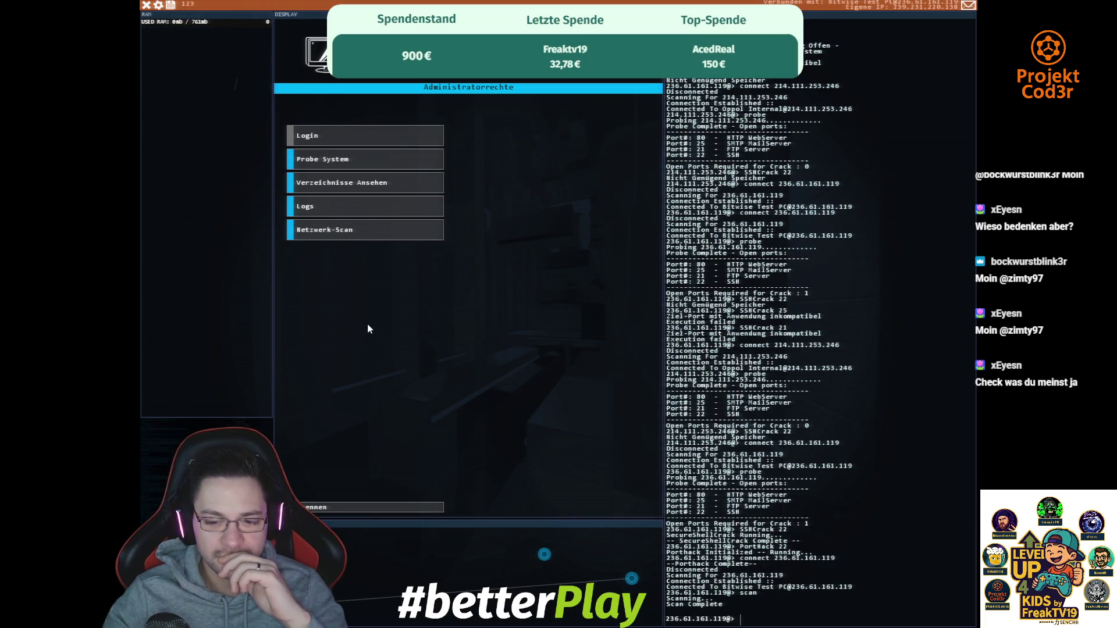
left_click(348, 136)
left_click(378, 244)
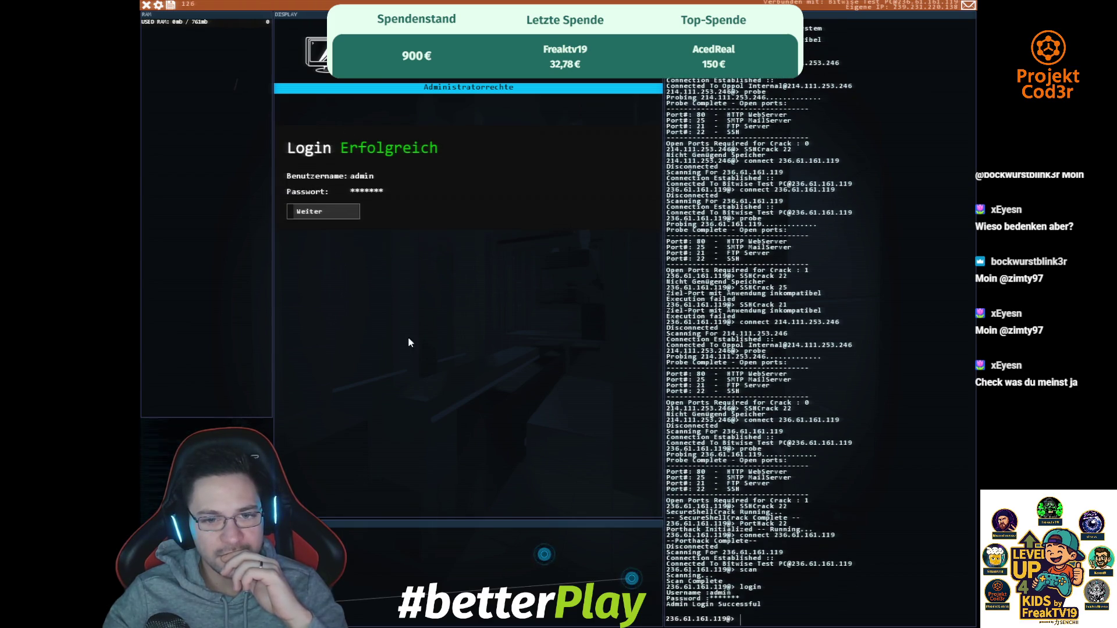
left_click(337, 210)
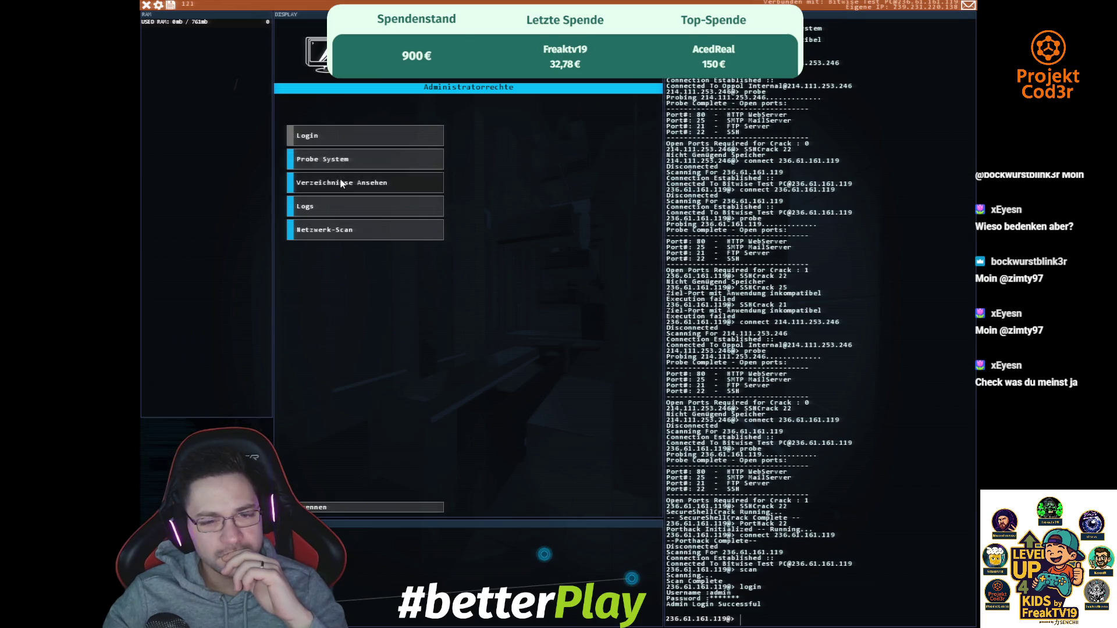
left_click(342, 183)
left_click(355, 54)
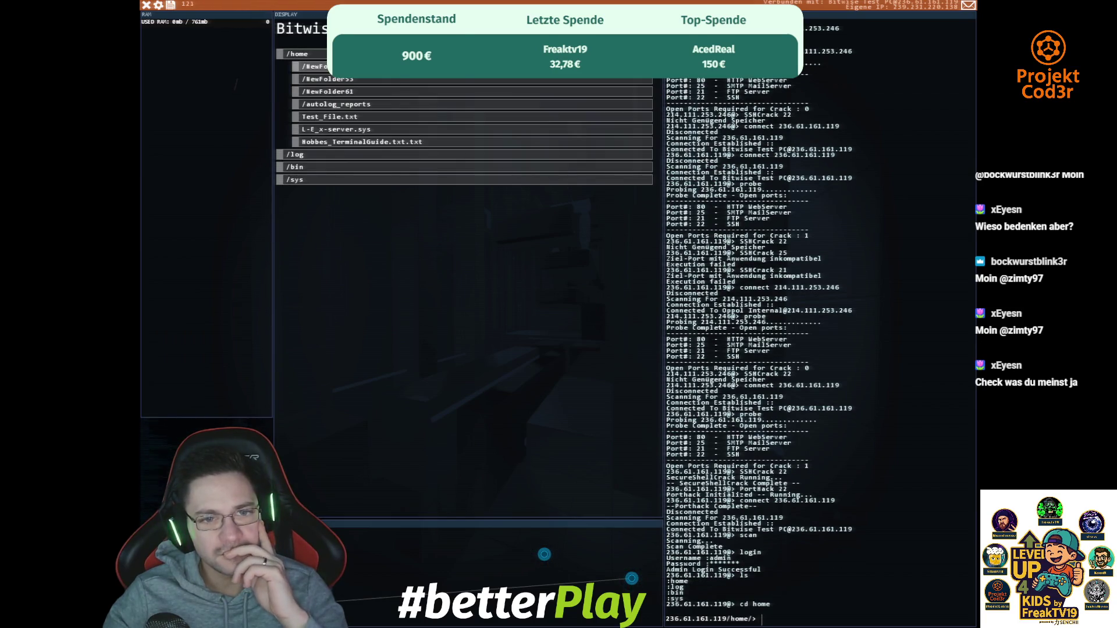
- Open NewFolder55 and read Data268, which displays as binary, then list the folder
left_click(325, 67)
left_click(344, 87)
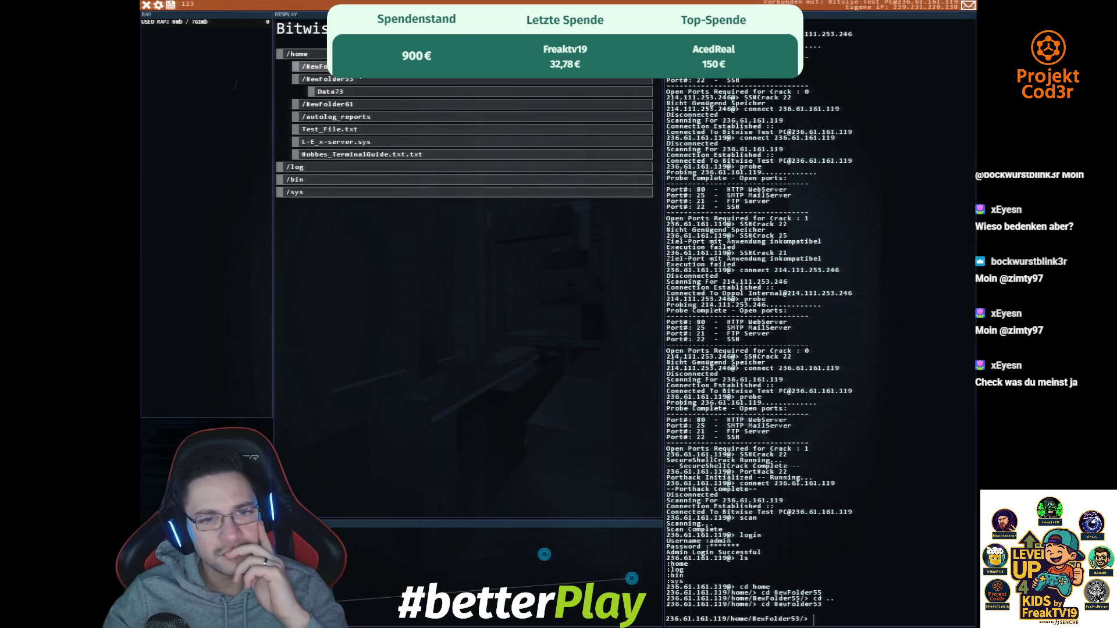
left_click(326, 66)
left_click(343, 81)
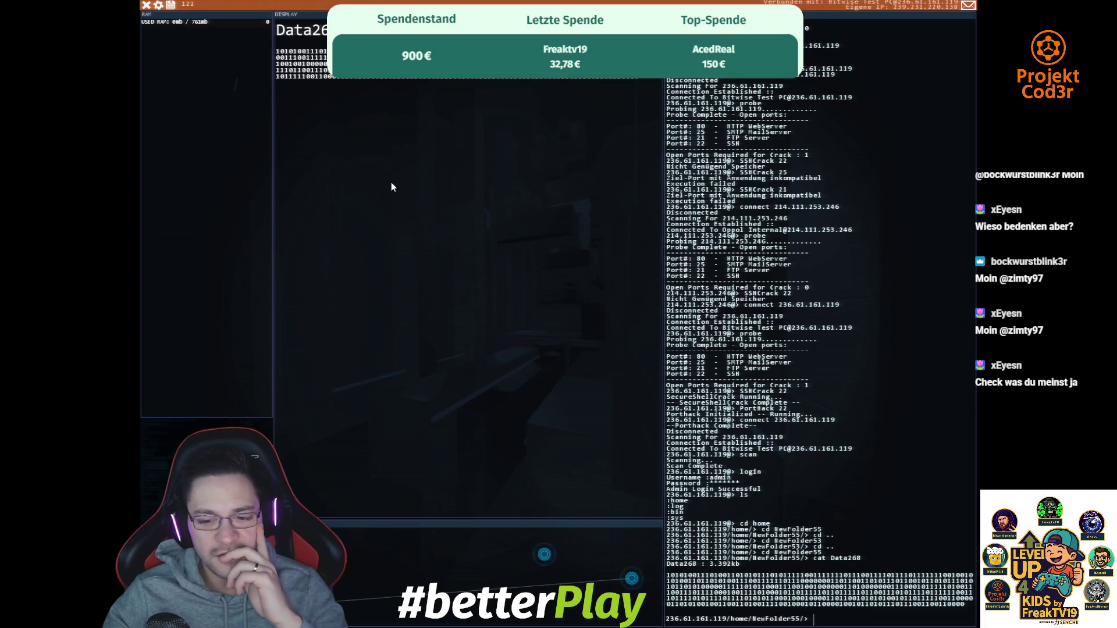
type("ls")
key("Return")
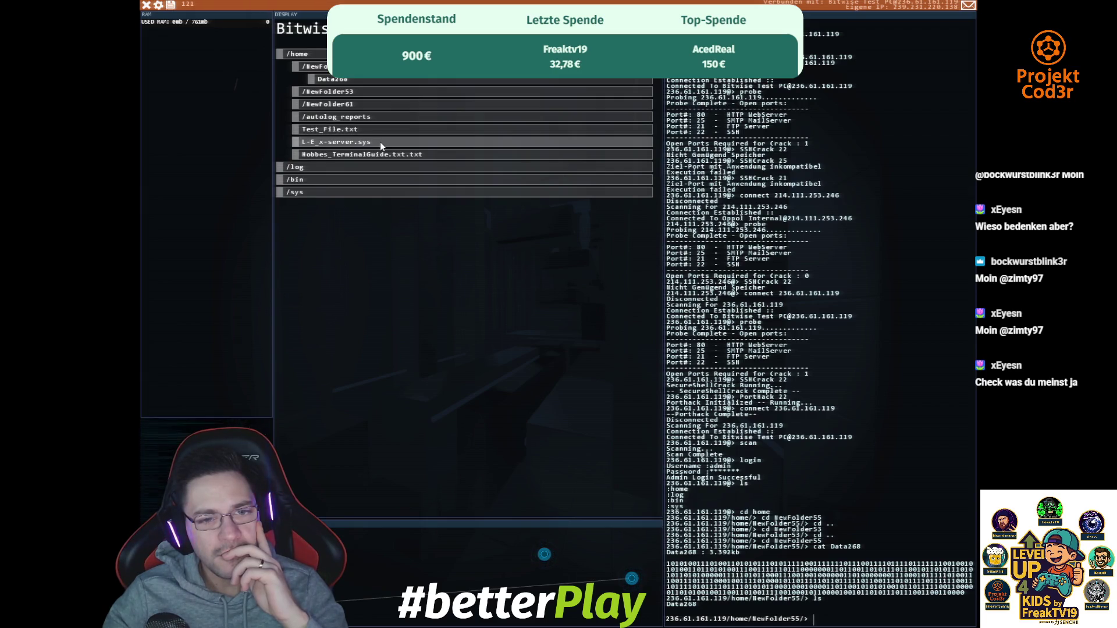
- Read Hobbes_TerminalGuide.txt.txt and list the /home folder again
left_click(378, 155)
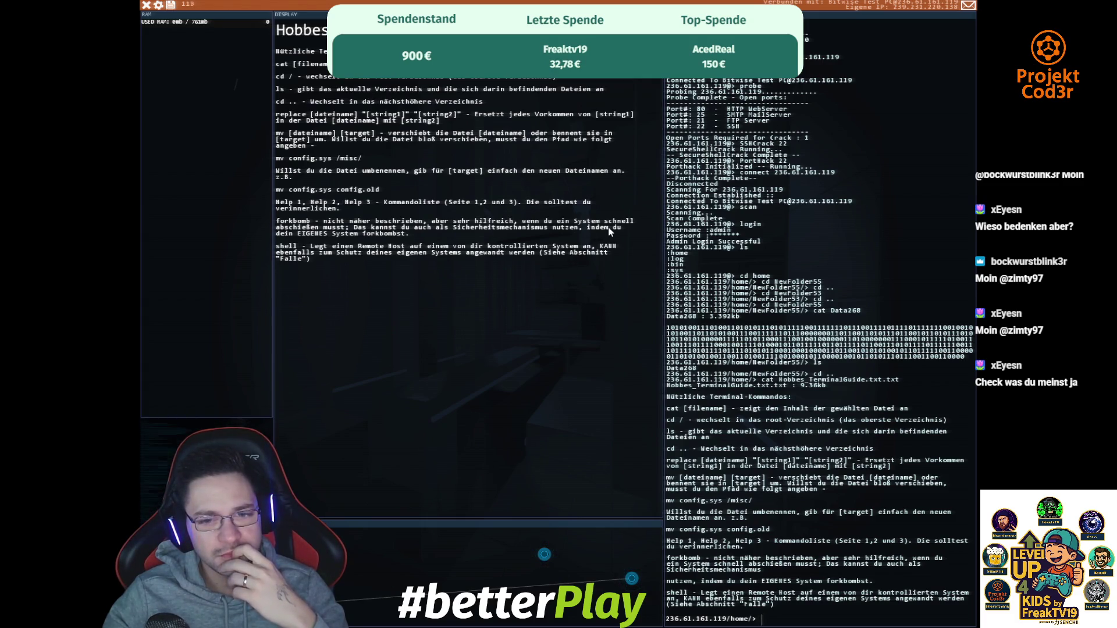
type("ls")
key("Return")
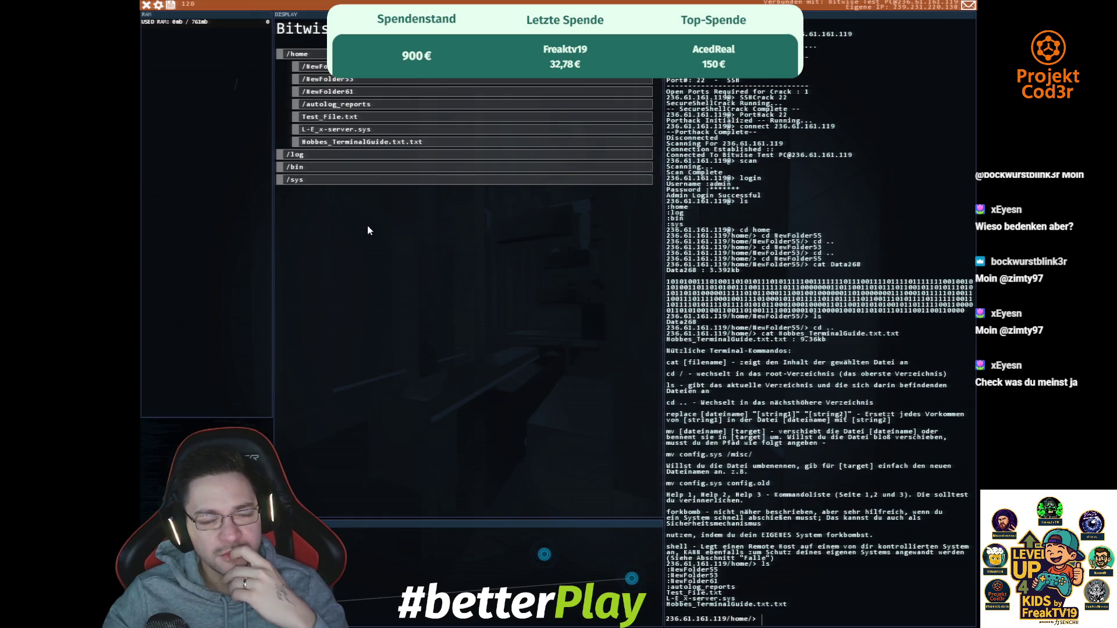
- Go to the /sys folder and delete all its files with rm *
left_click(313, 168)
left_click(302, 91)
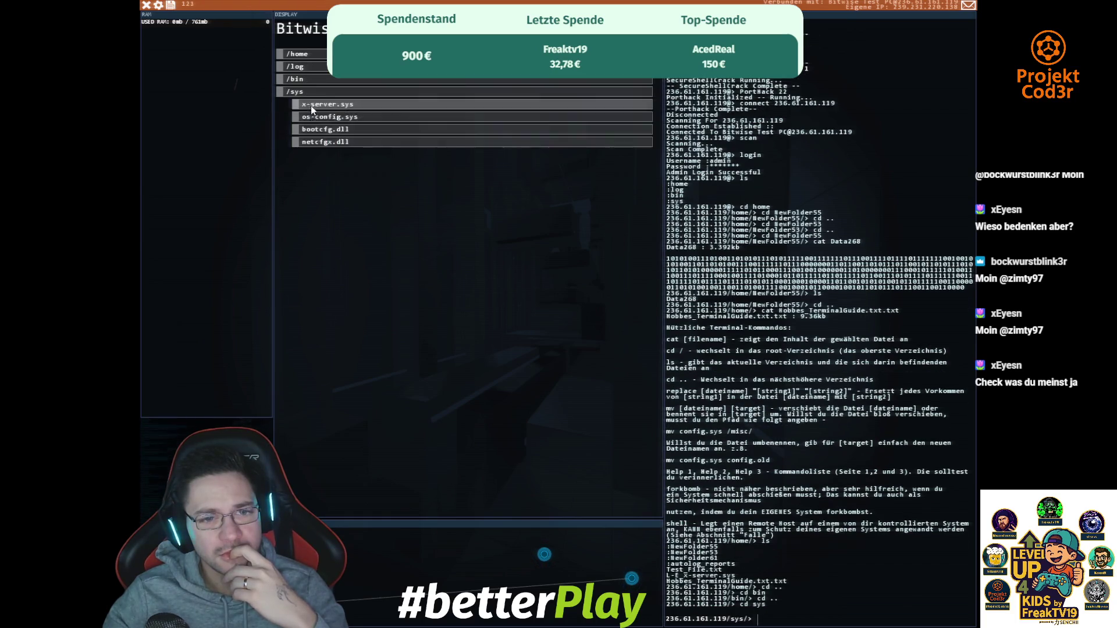
type("rm *")
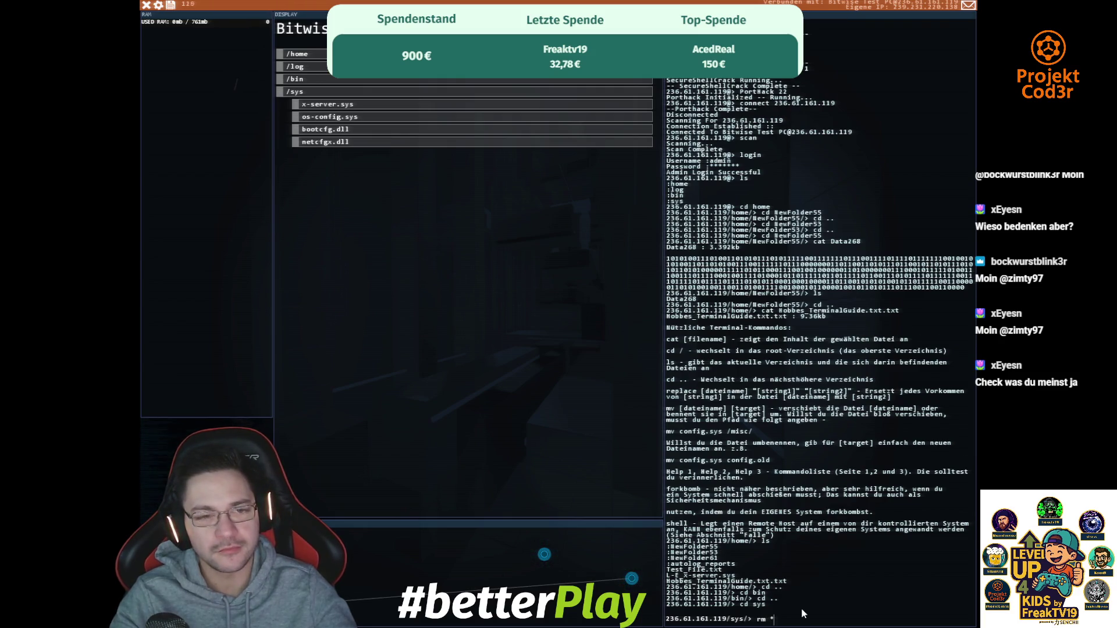
key("Return")
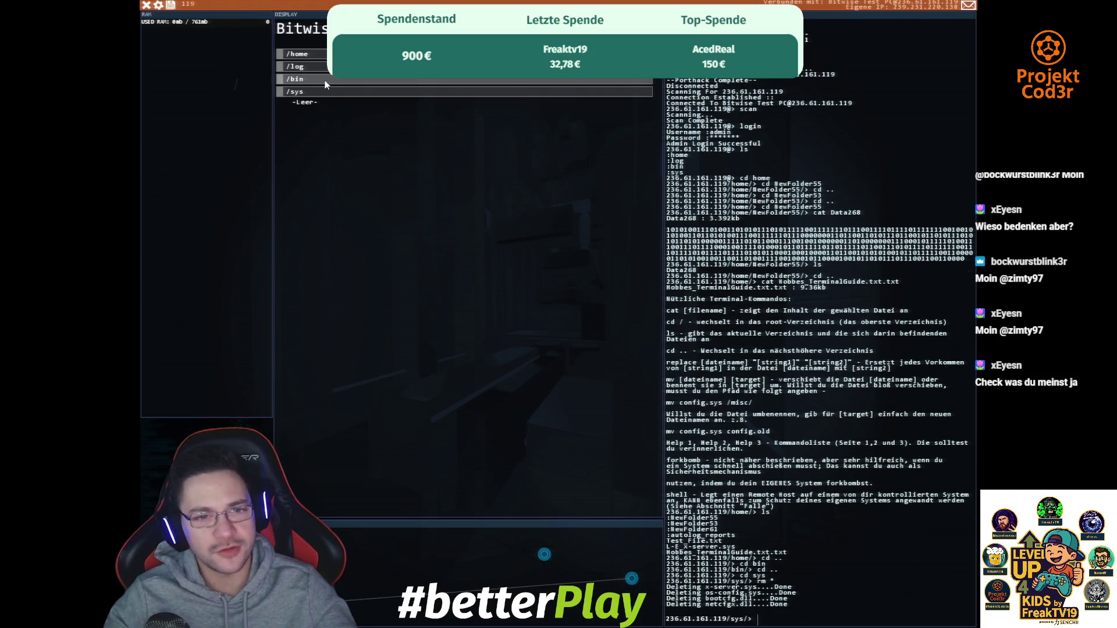
- Navigate back into /home with cd .. and cd home, and delete its files with rm *
type("cd ..")
key("Return")
type("cd bin")
key("Return")
type("cd ..")
key("Return")
type("cd log")
key("Return")
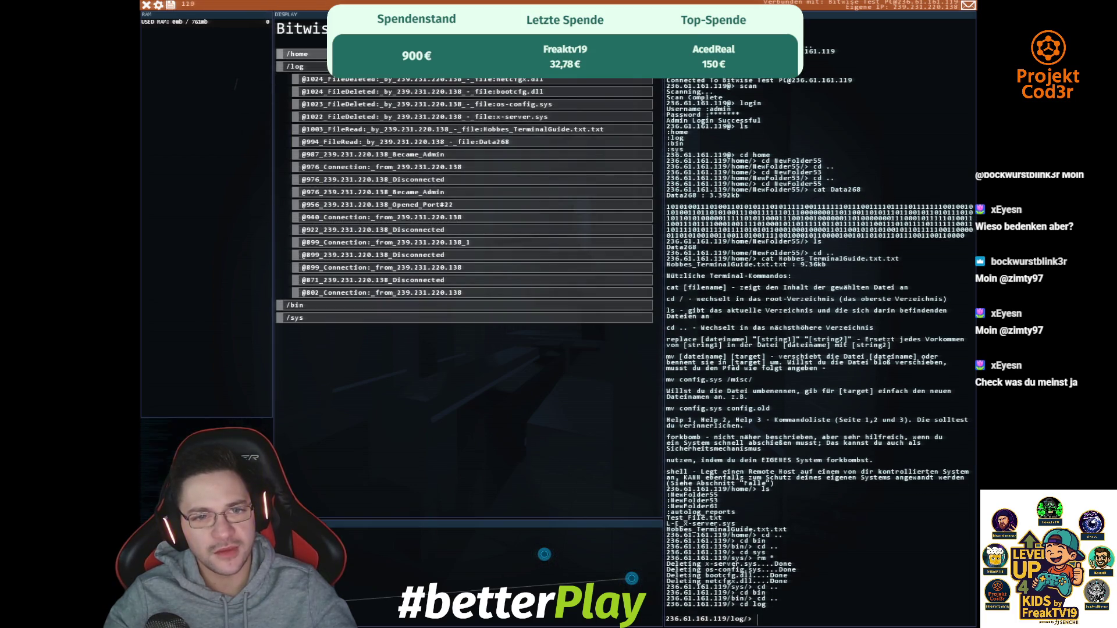
type("cd ..")
key("Return")
type("cd home")
key("Return")
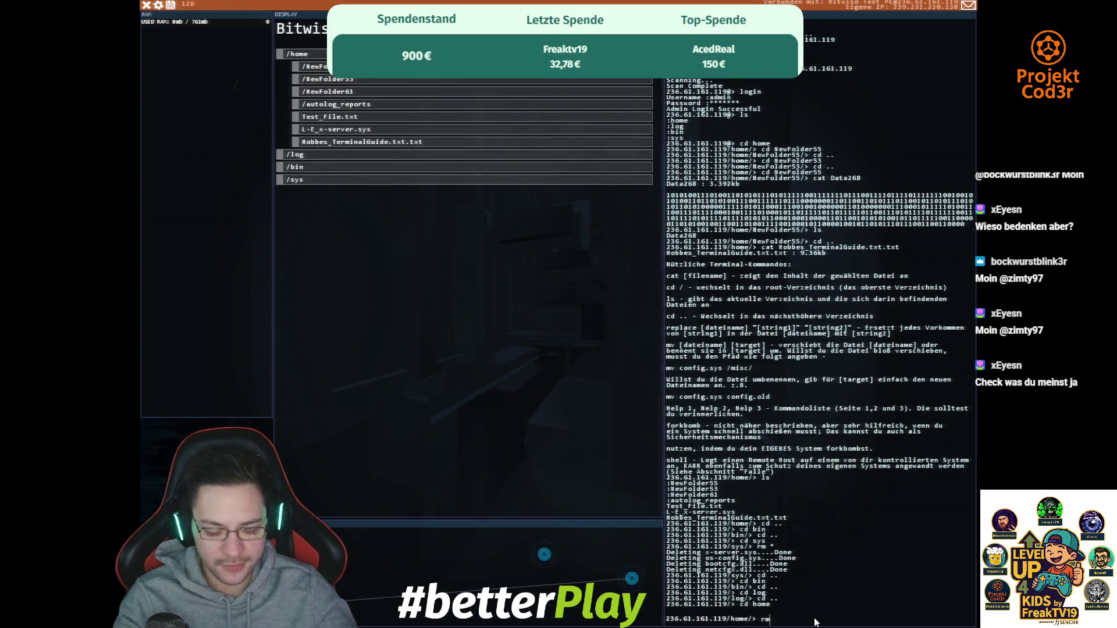
type("rm *")
key("Return")
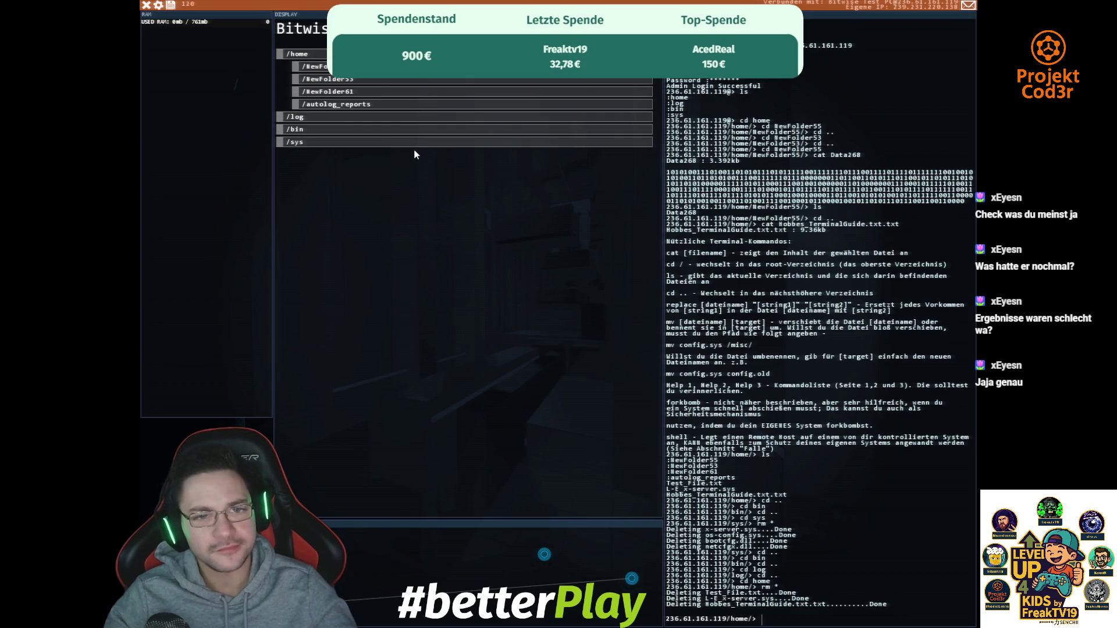
left_click(407, 66)
- Browse NewFolder61, wipe every entry in /log with rm *, then cd .. back to root
left_click(342, 91)
left_click(342, 102)
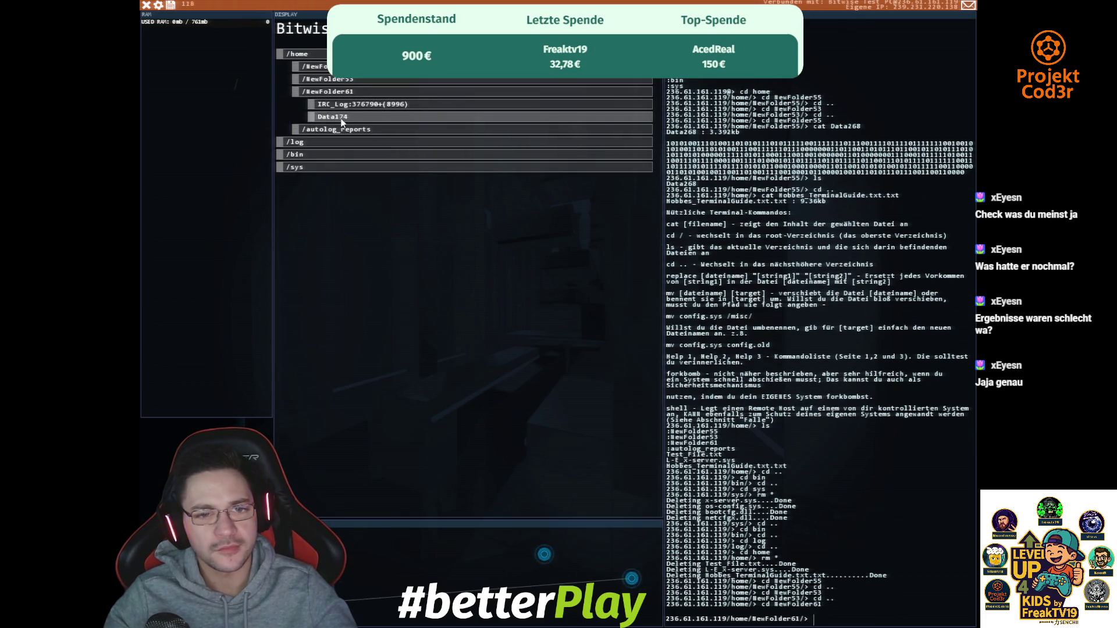
left_click(344, 142)
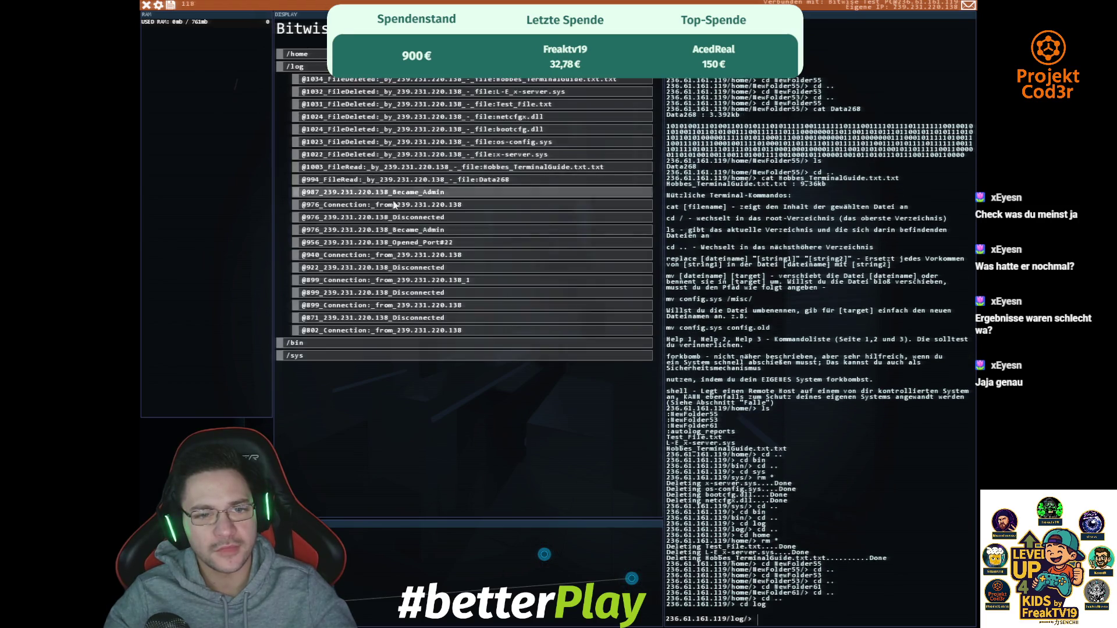
type("rm *")
key("Return")
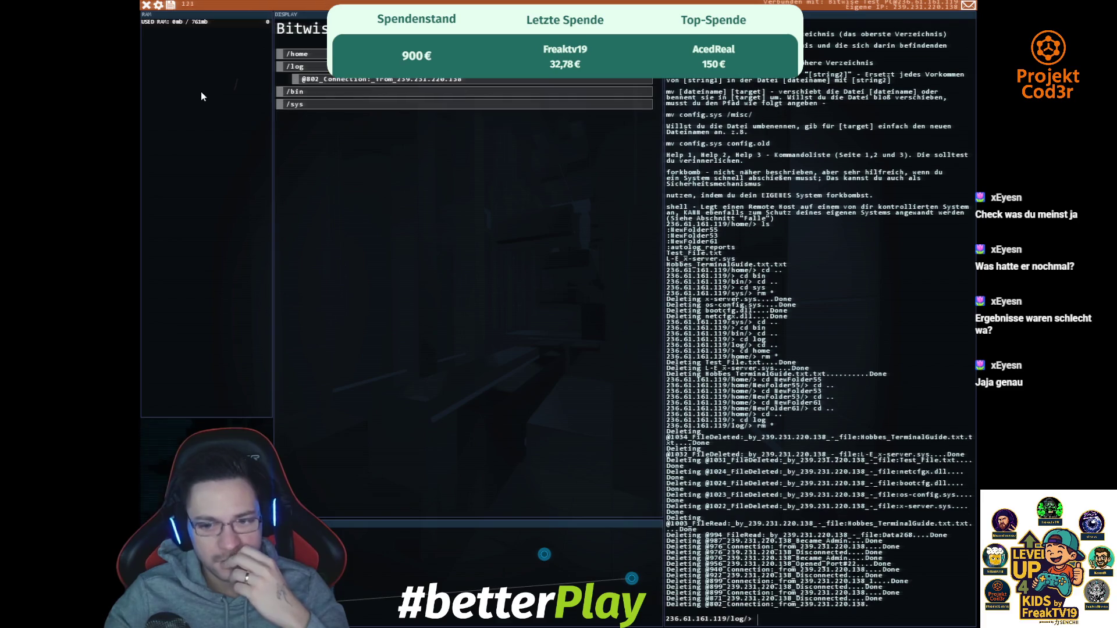
type("cd ..")
key("Return")
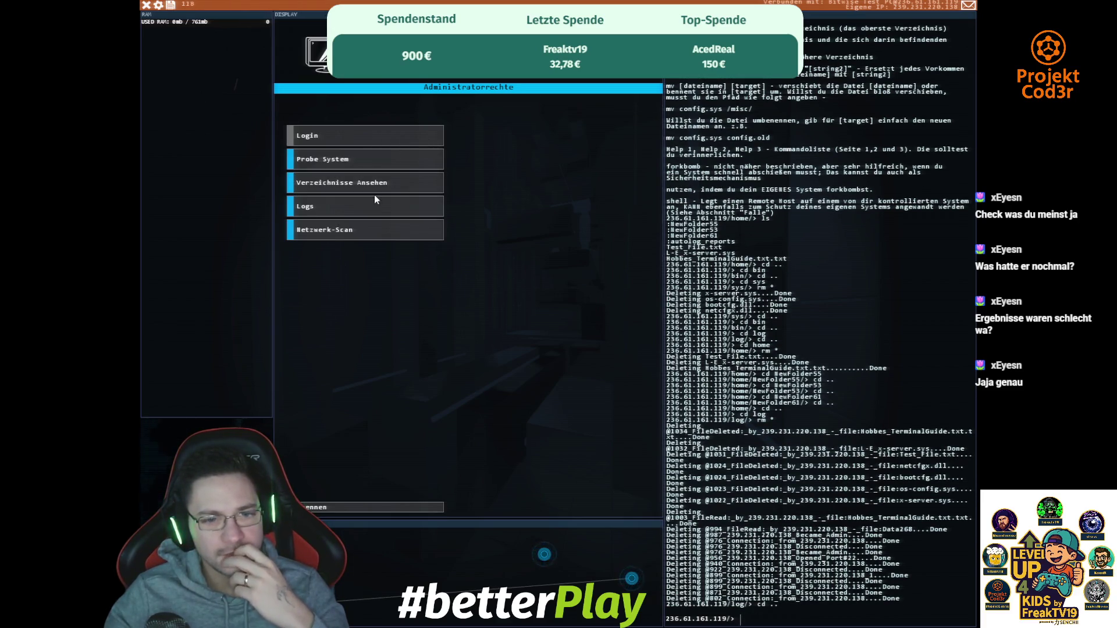
- Disconnect from the Bitwise Test PC, probe the JMail server, and try SSHcrack 22, which its proxy blocks
left_click(359, 231)
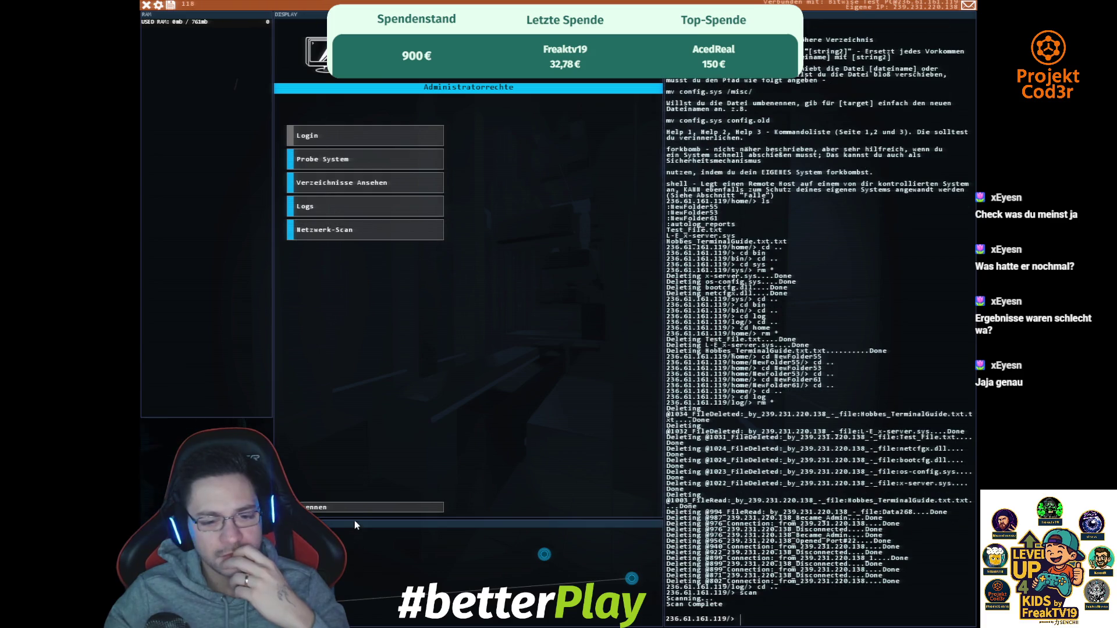
type("dc")
key("Return")
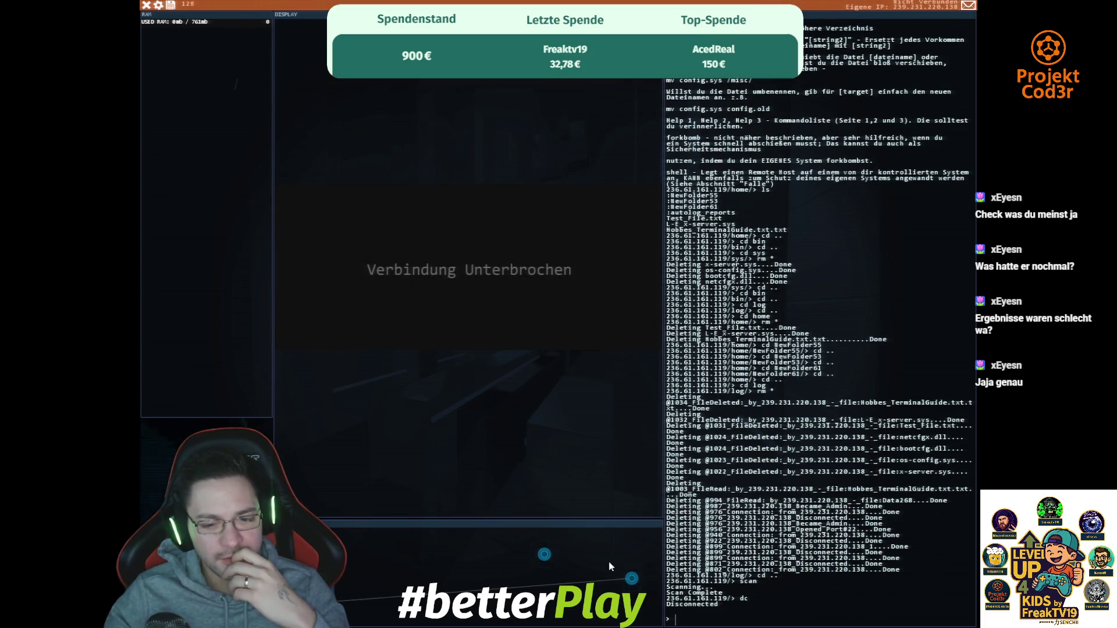
left_click(545, 554)
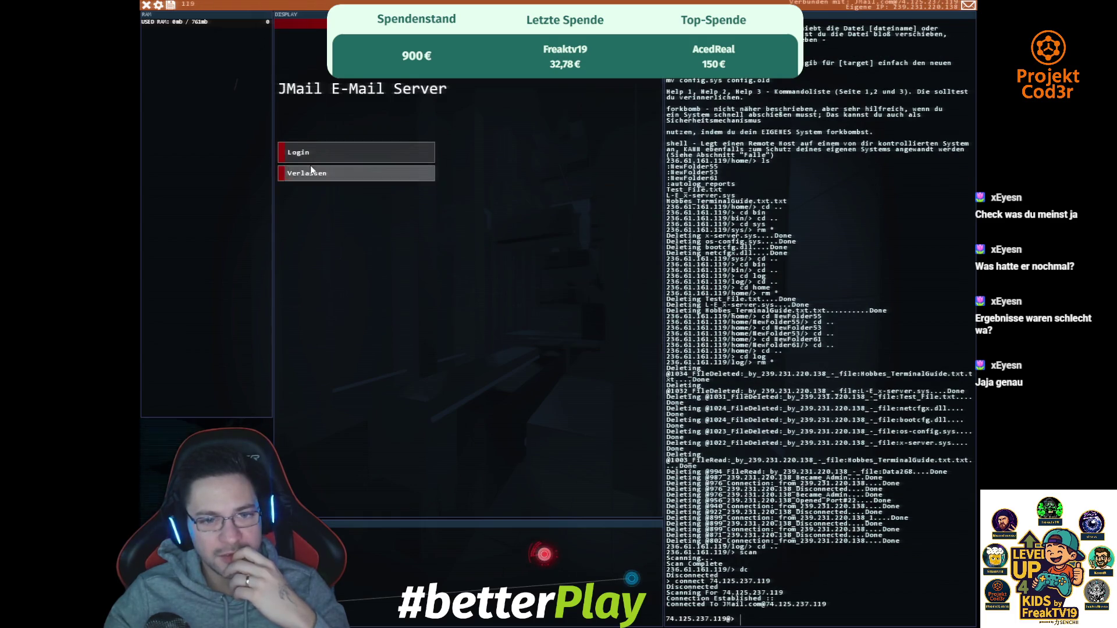
left_click(324, 151)
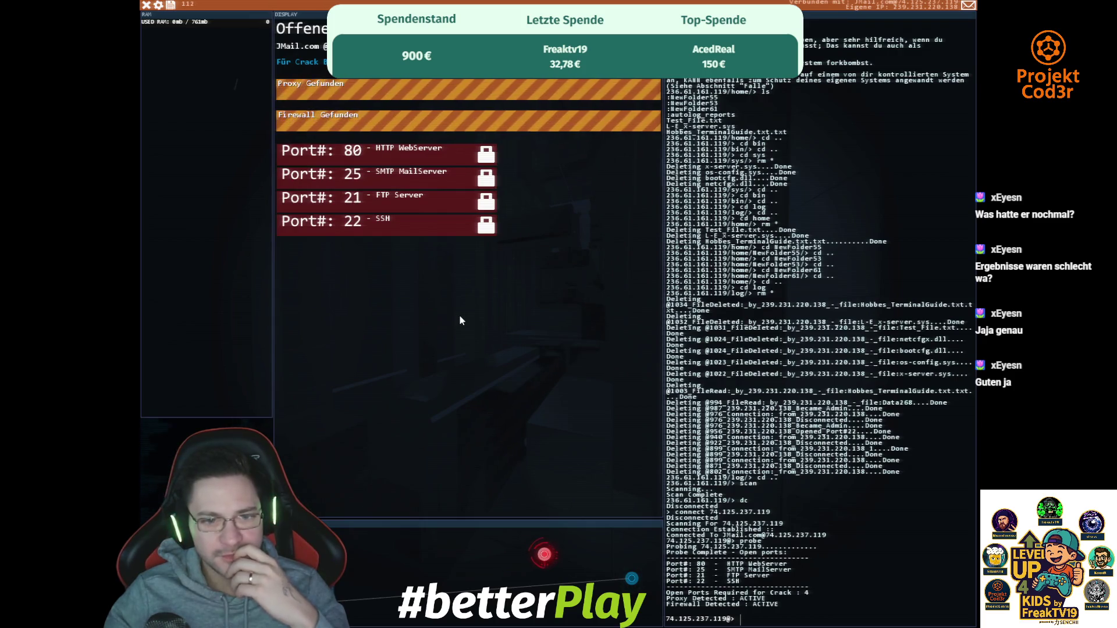
type("ssSSHcrack 22")
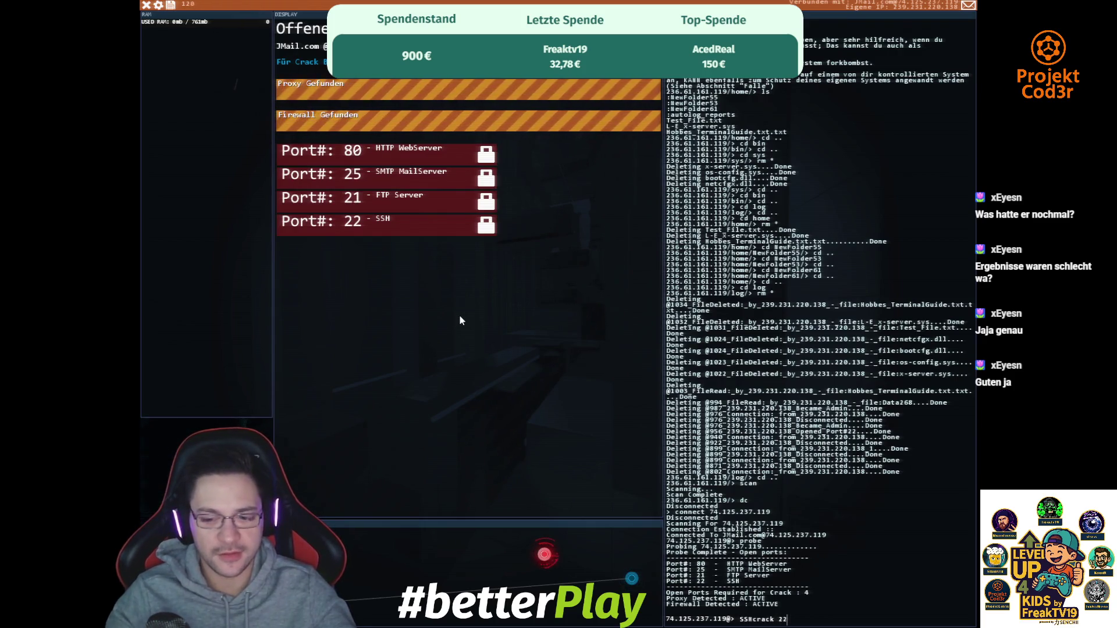
key("Return")
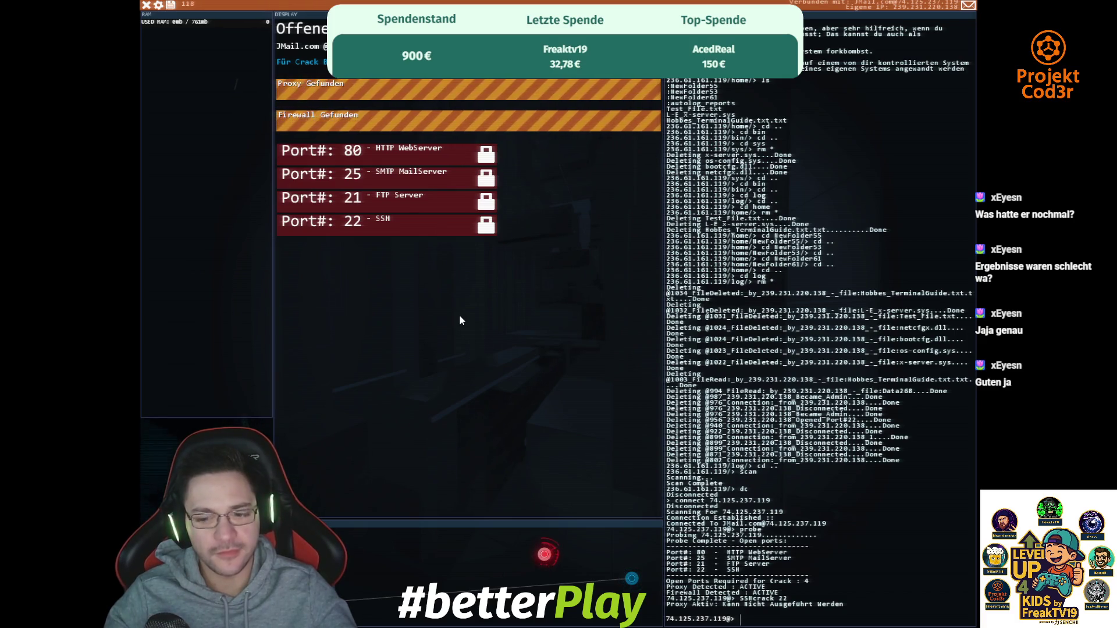
- Connect to the Entropy Asset Cache at 62.94.196.229 and probe its open ports
left_click(365, 507)
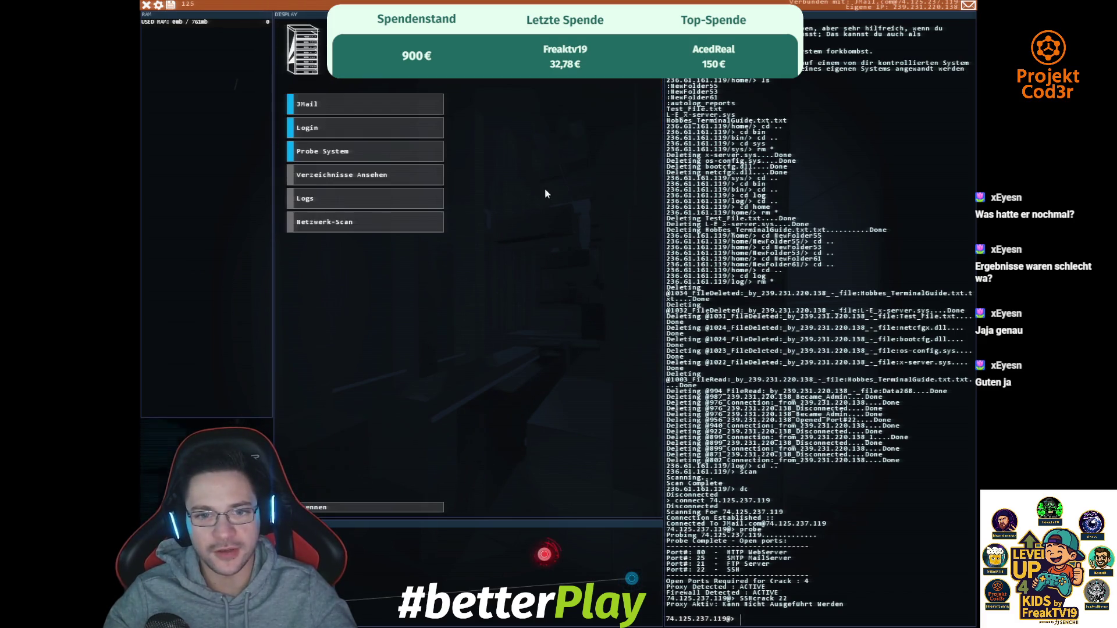
left_click(631, 579)
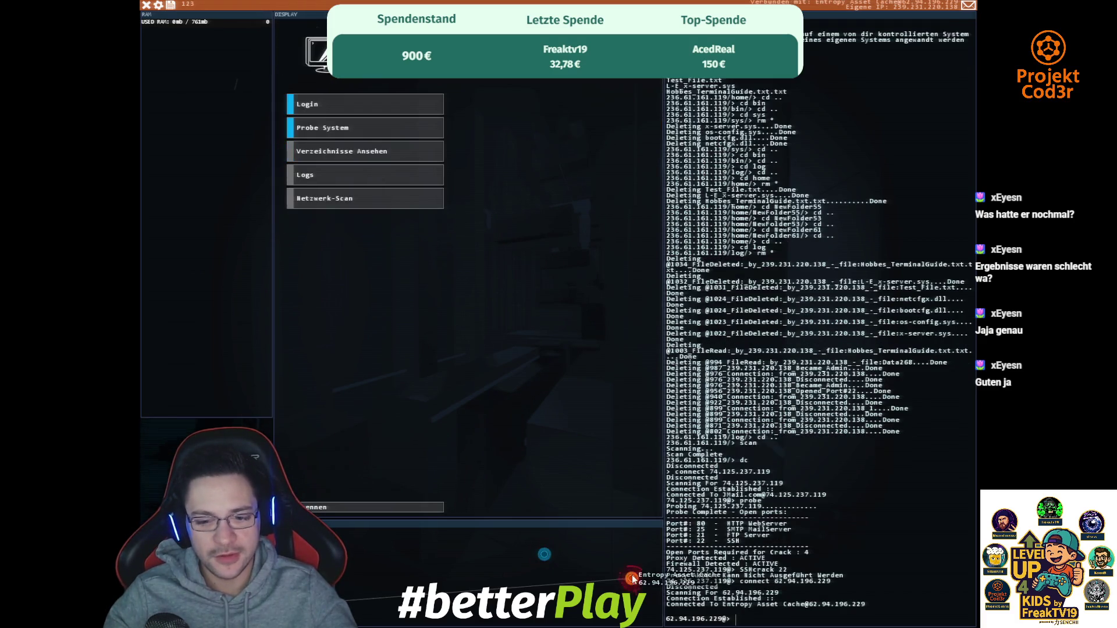
left_click(340, 126)
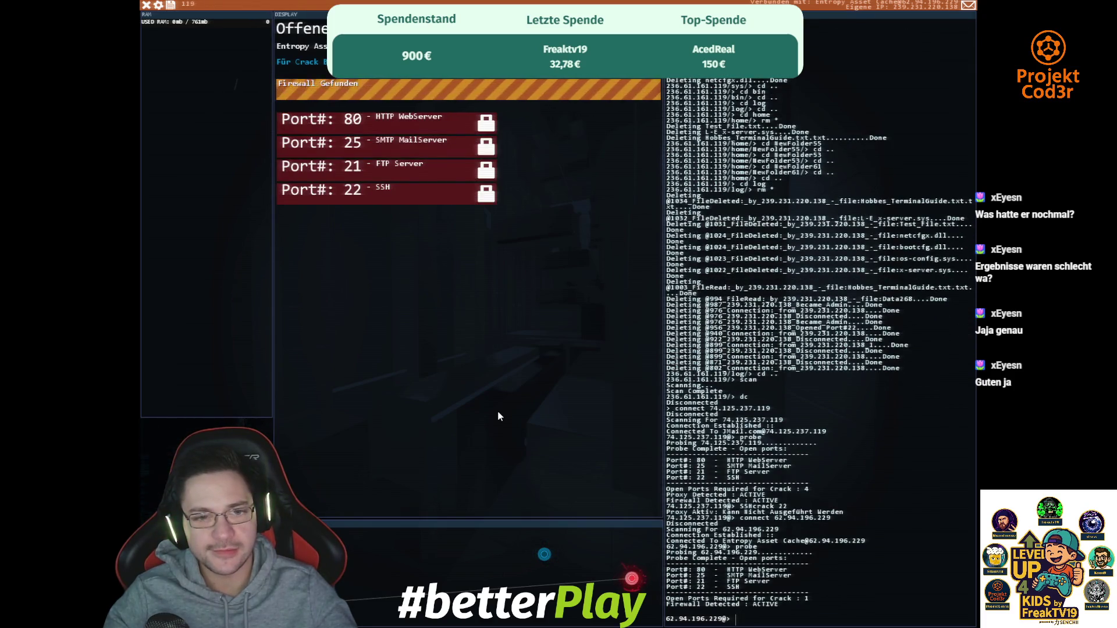
- Open port 22 with SSHcrack 22, then try PortHack on ports 22 and 21, both refused by the firewall
type("SSHcrack")
type(" 22")
key("Return")
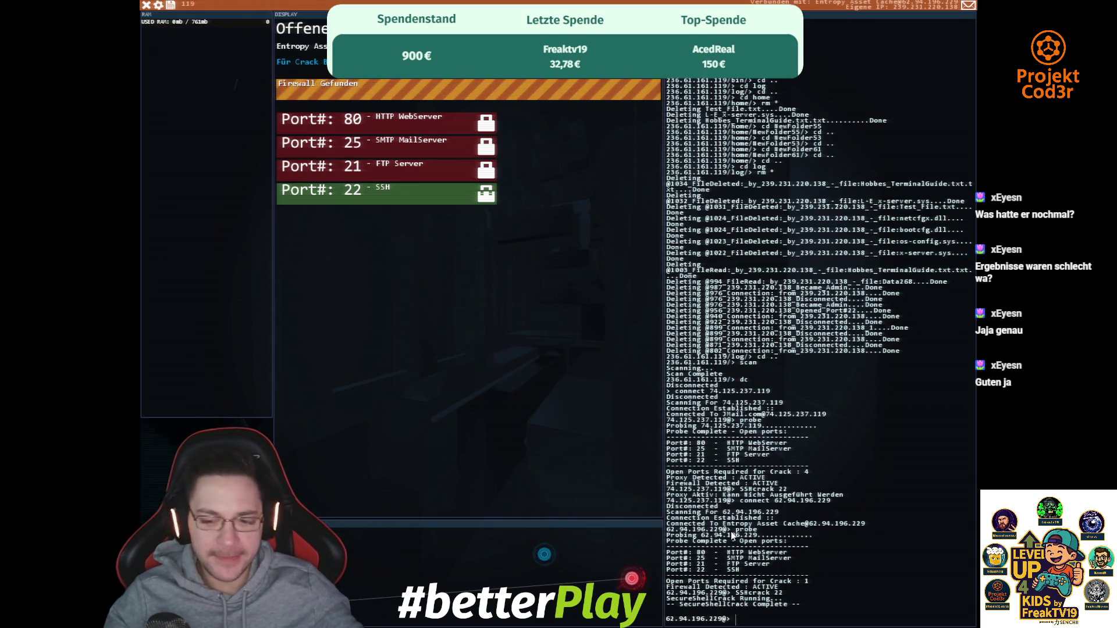
type("PortHack")
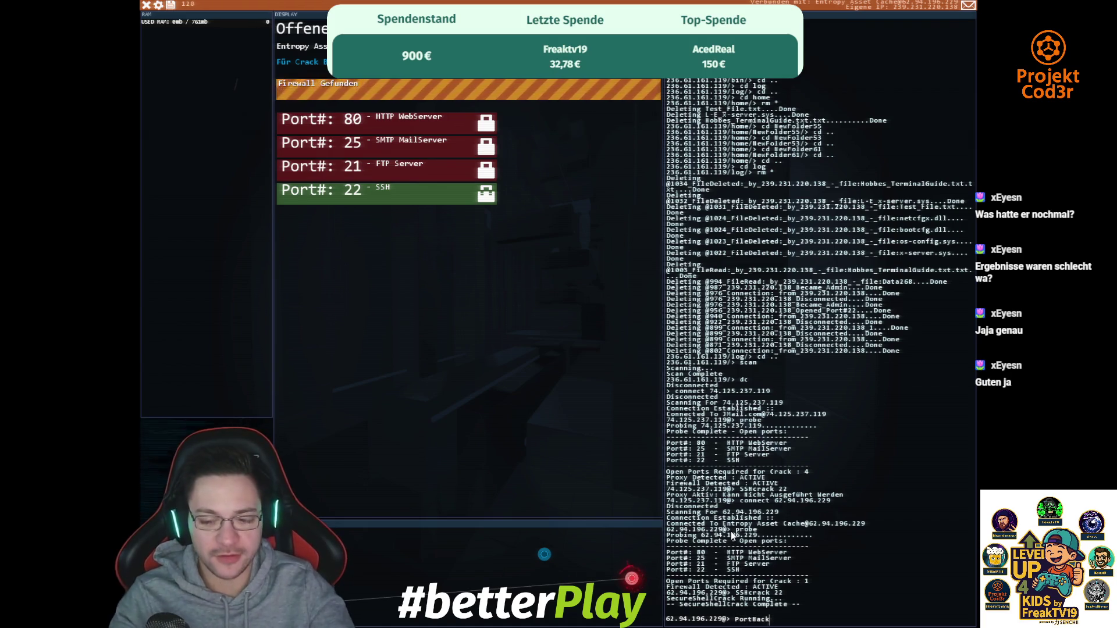
type(" 22")
key("Return")
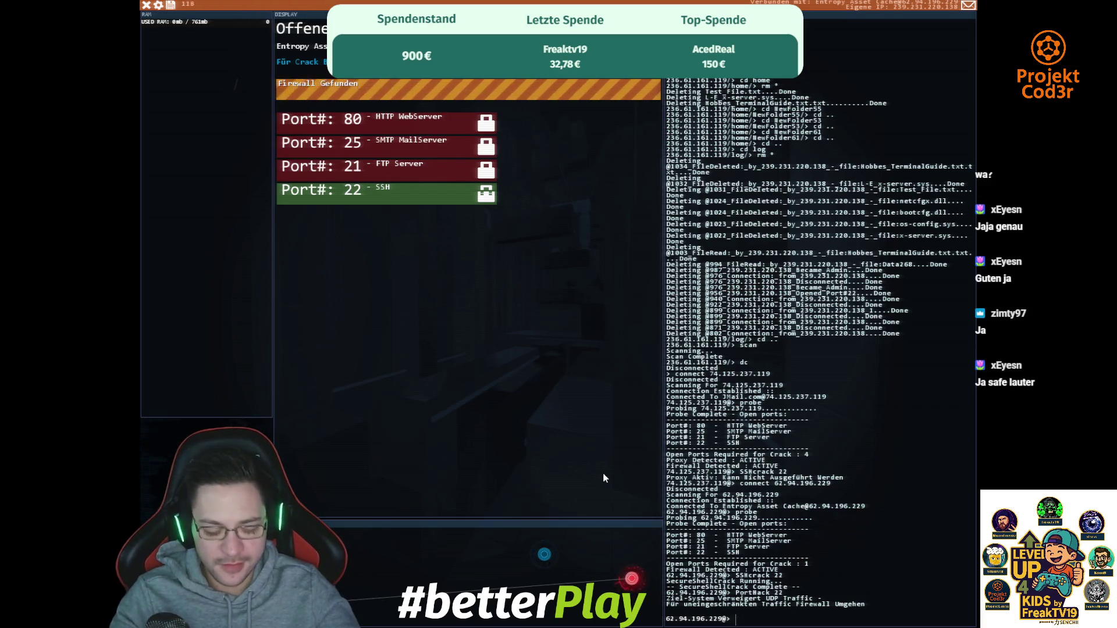
type("port")
key("Tab")
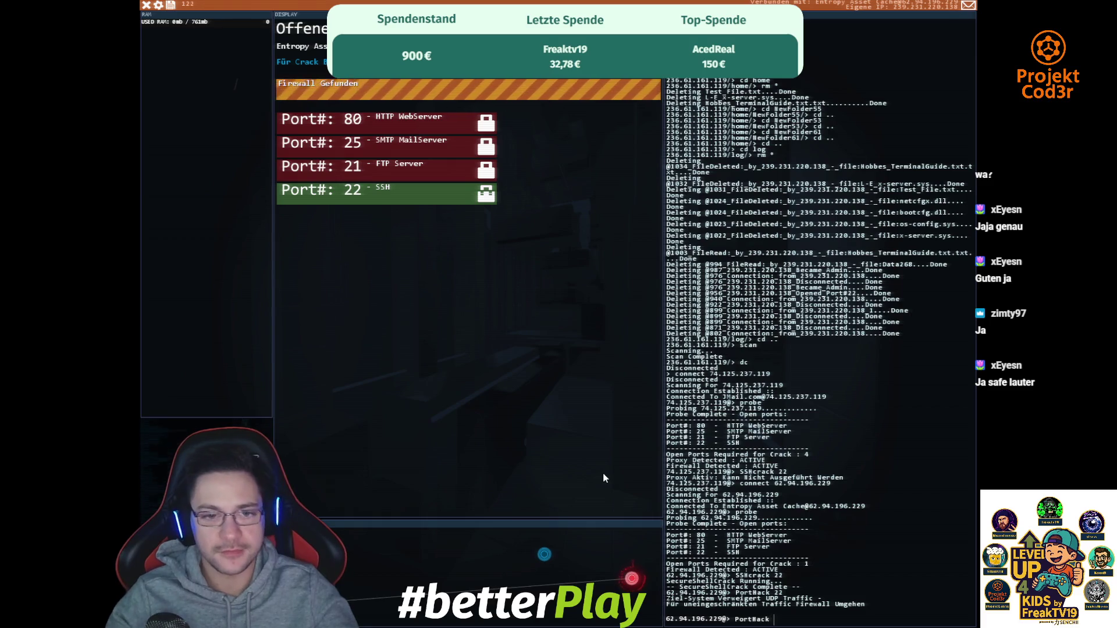
type("21")
key("Return")
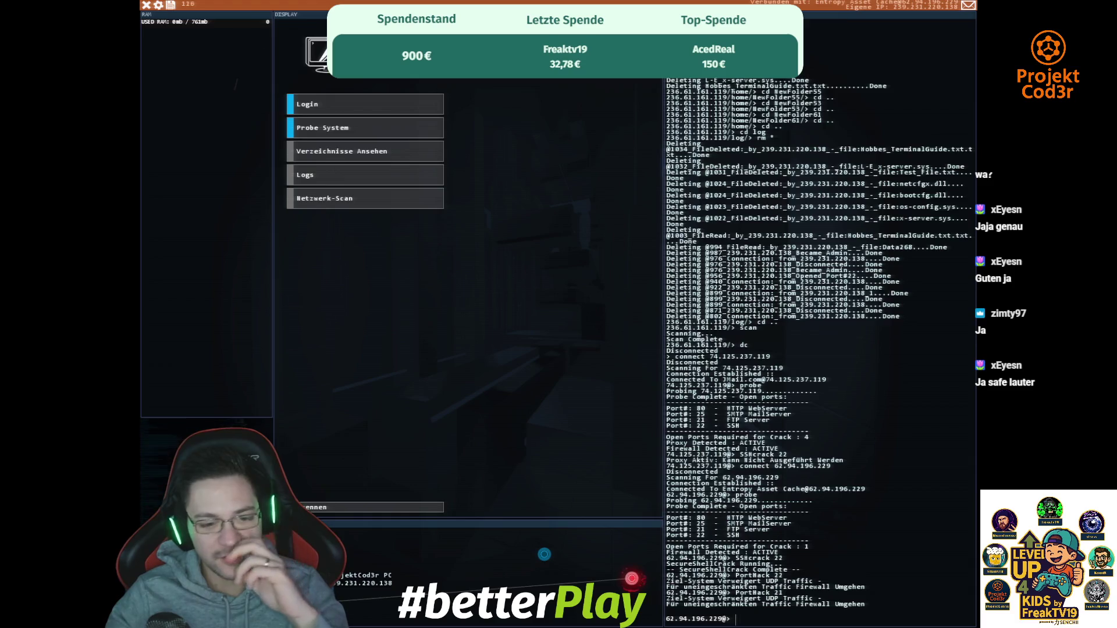
- Log in to the JMail account and send a reply to the latest mission message
left_click(545, 554)
left_click(549, 554)
left_click(355, 154)
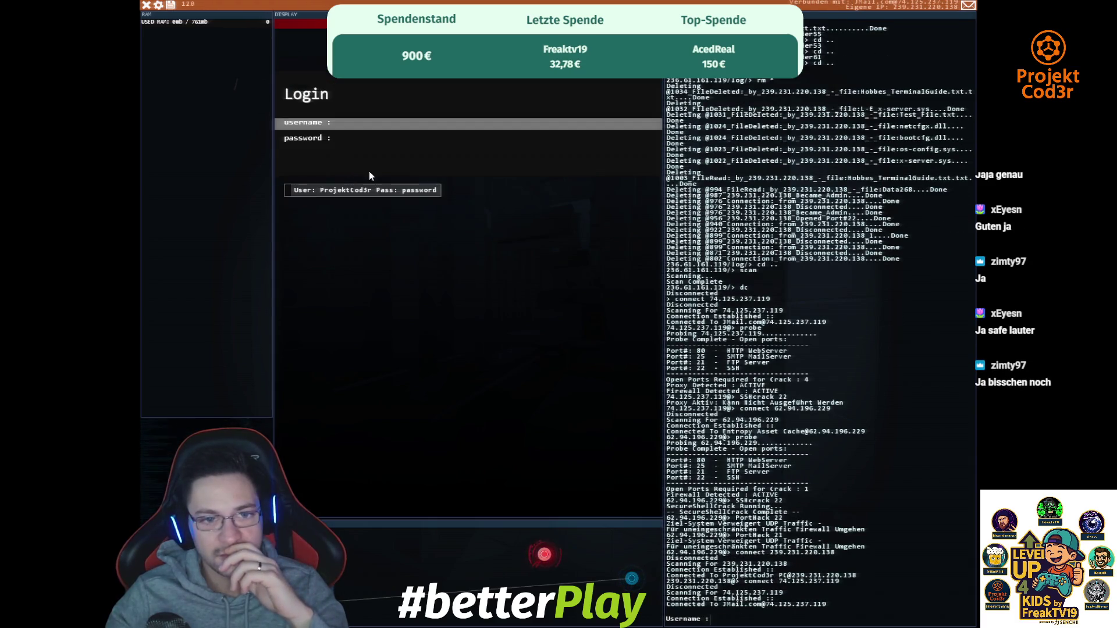
left_click(372, 190)
left_click(493, 73)
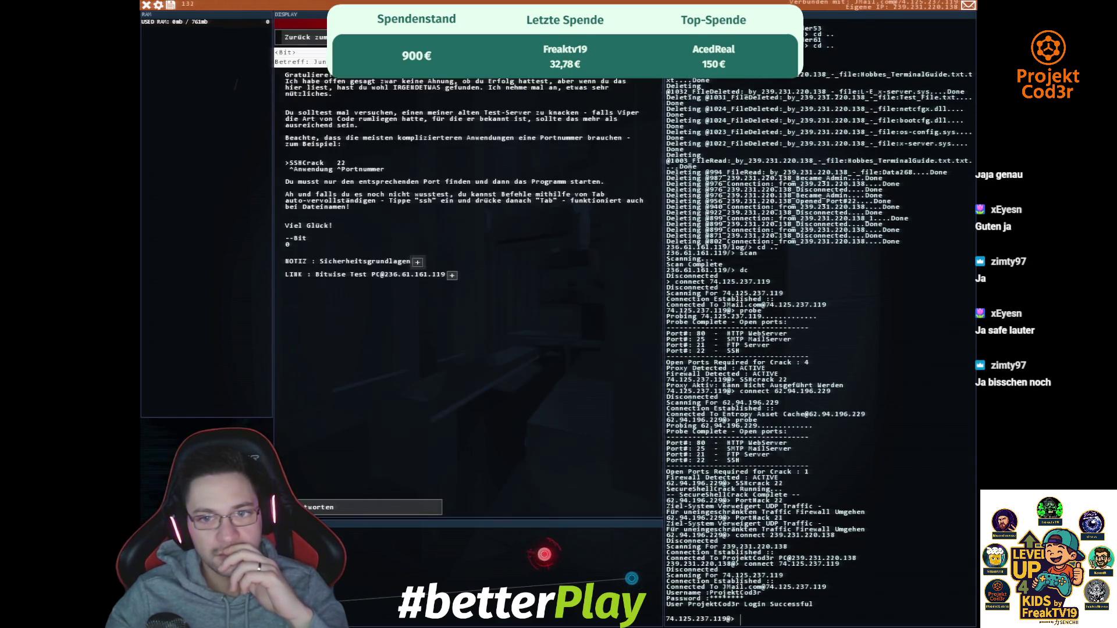
left_click(354, 501)
left_click(346, 100)
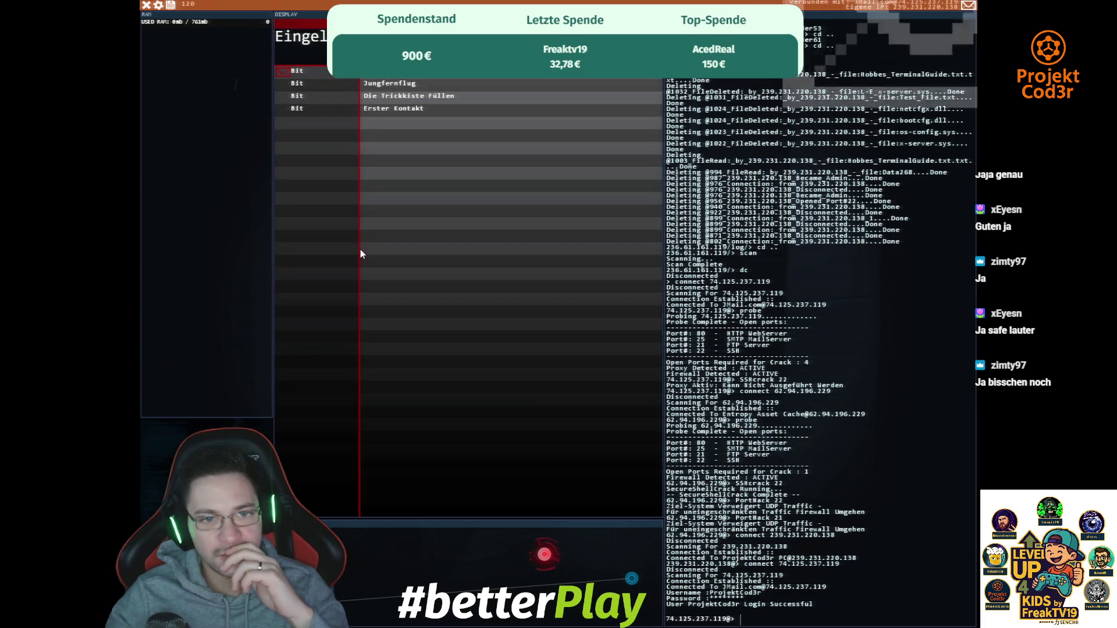
- Open the new mission e-mail, add the linked bedroom PC to the map, and update the notes
left_click(367, 155)
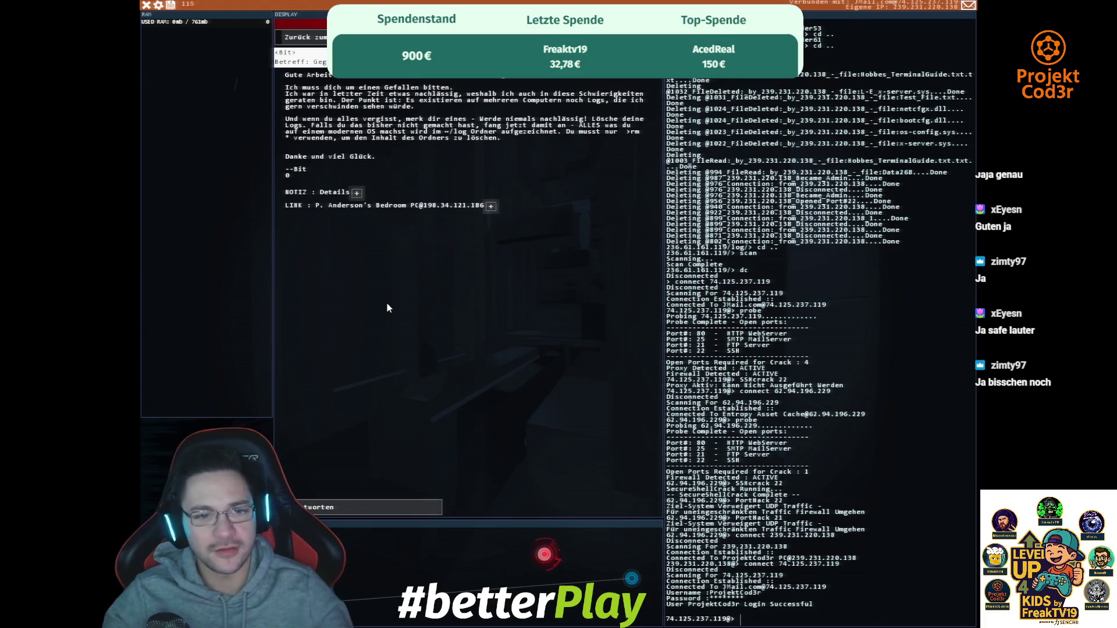
left_click(489, 205)
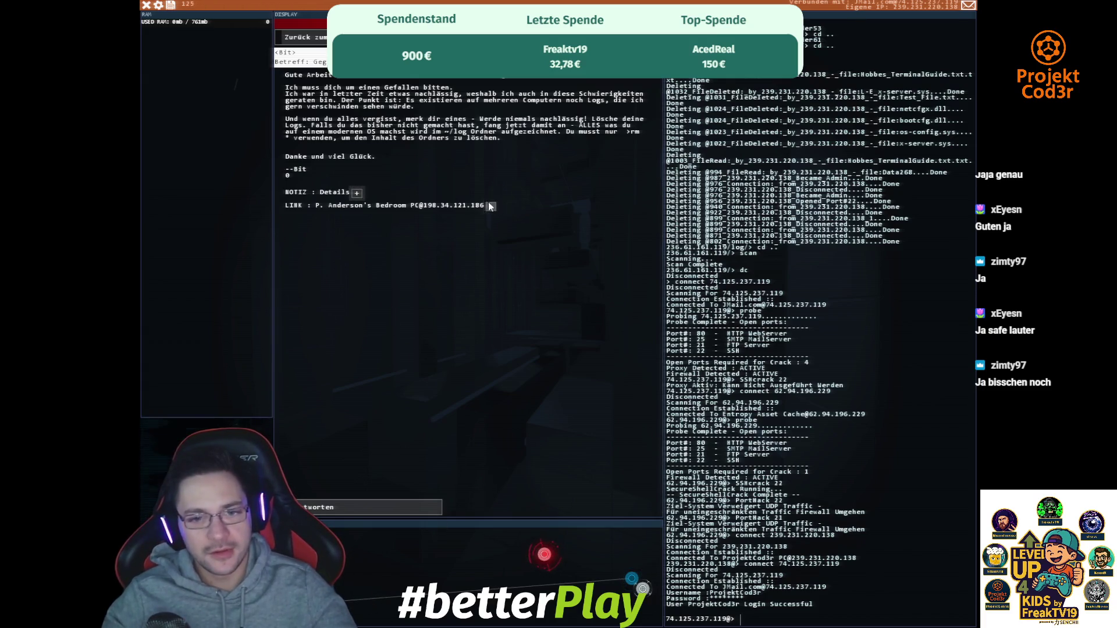
left_click(356, 193)
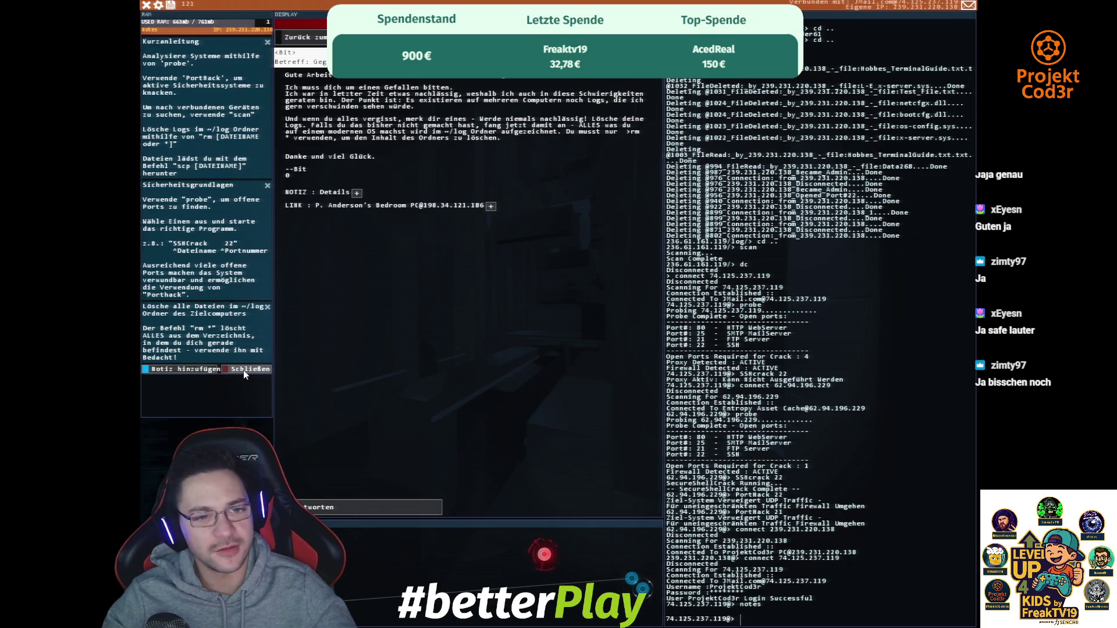
left_click(244, 370)
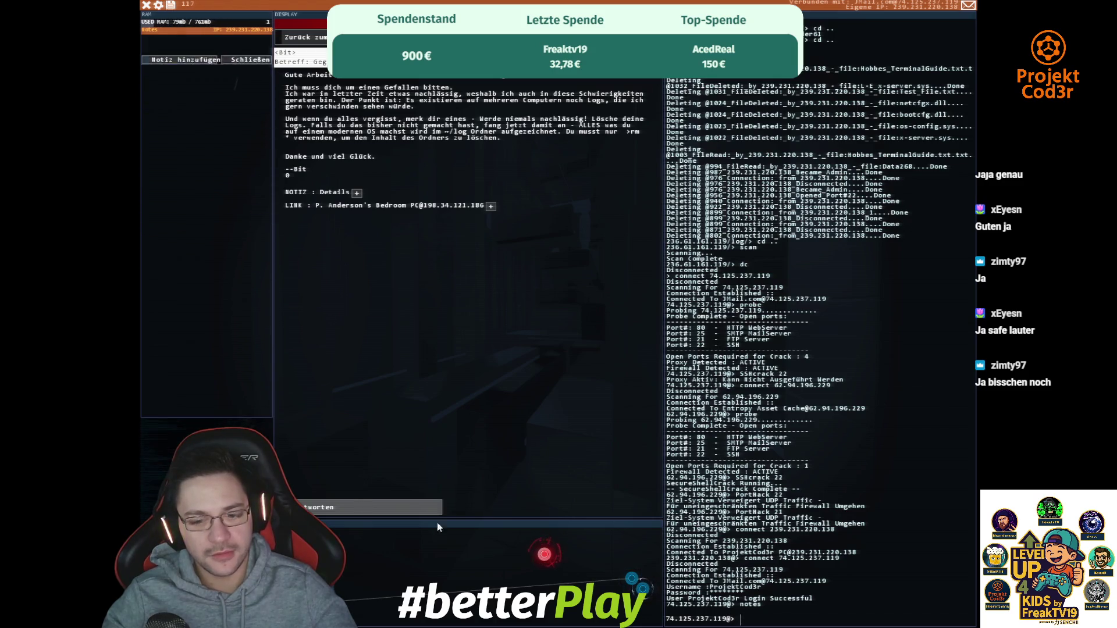
- Try logging in to the Entropy Asset Cache (fails), probe it, then connect to 198.34.121.186
left_click(632, 579)
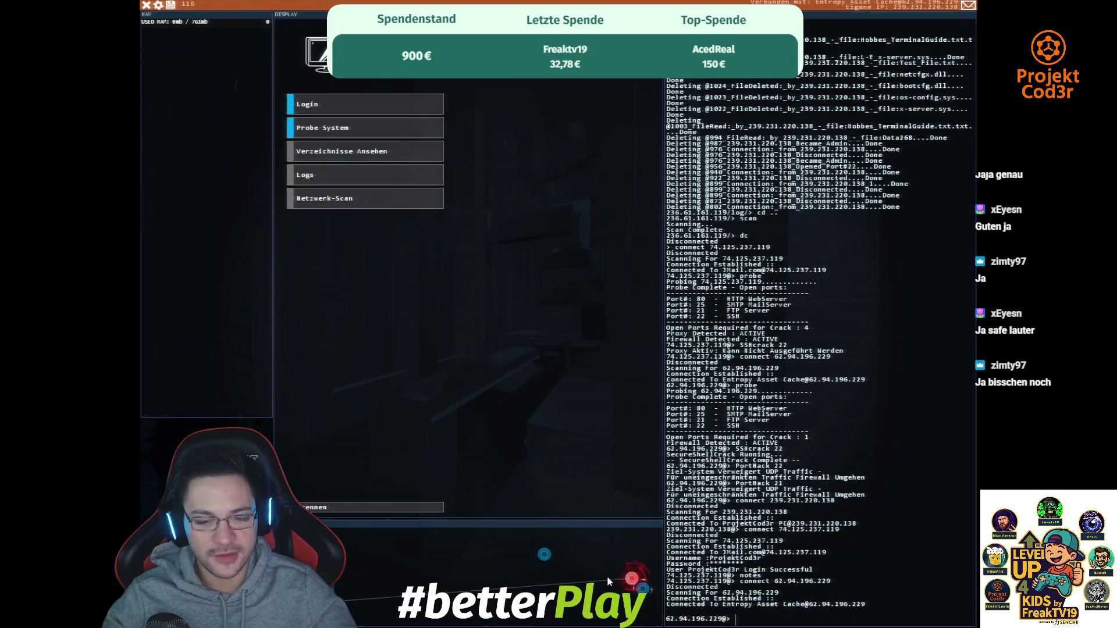
left_click(334, 109)
left_click(313, 213)
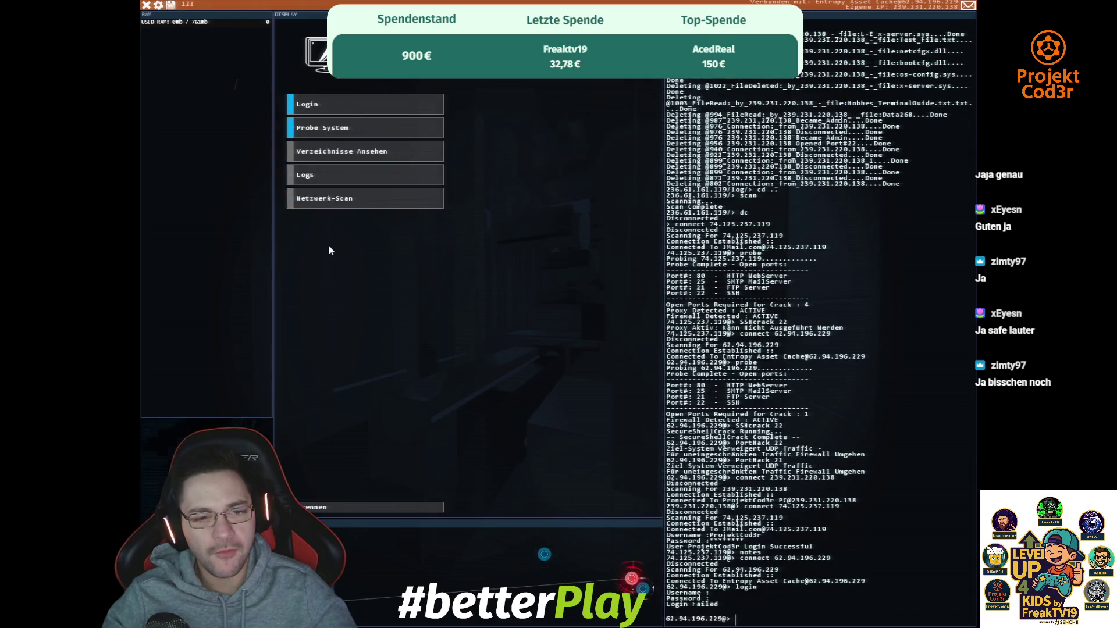
left_click(332, 126)
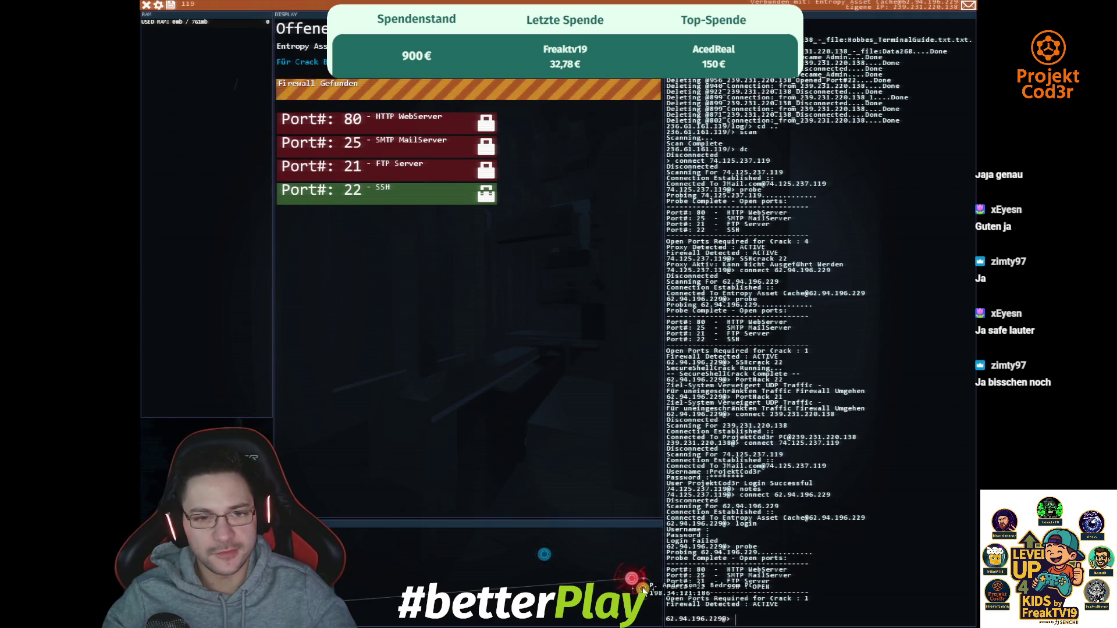
left_click(642, 589)
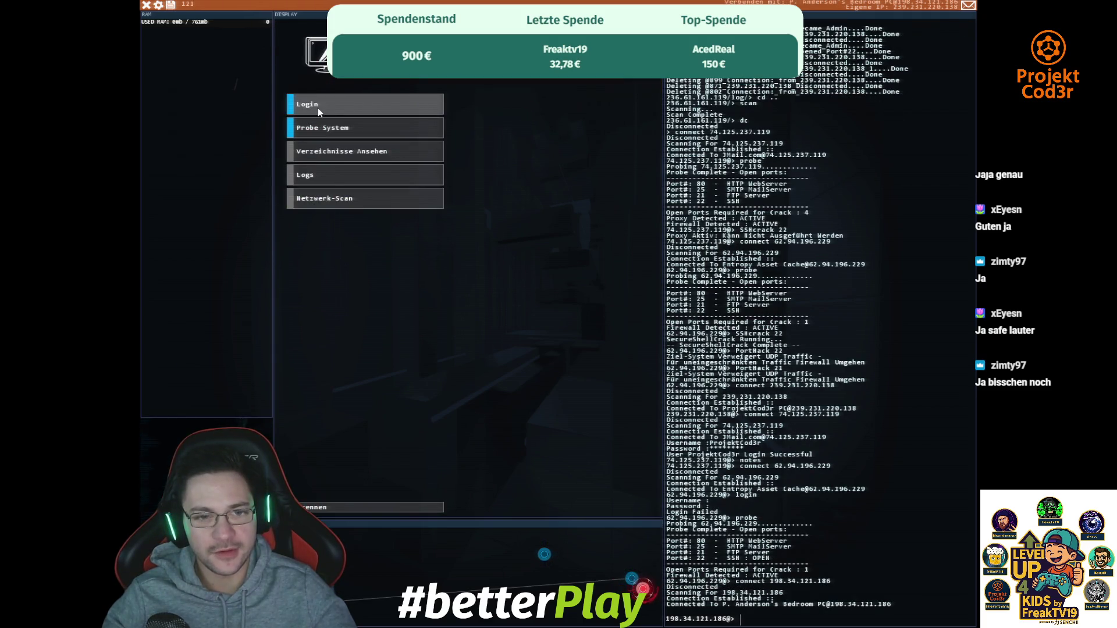
- Probe the bedroom PC's open ports, fixing the mistyped 'probeq' command
type("pr")
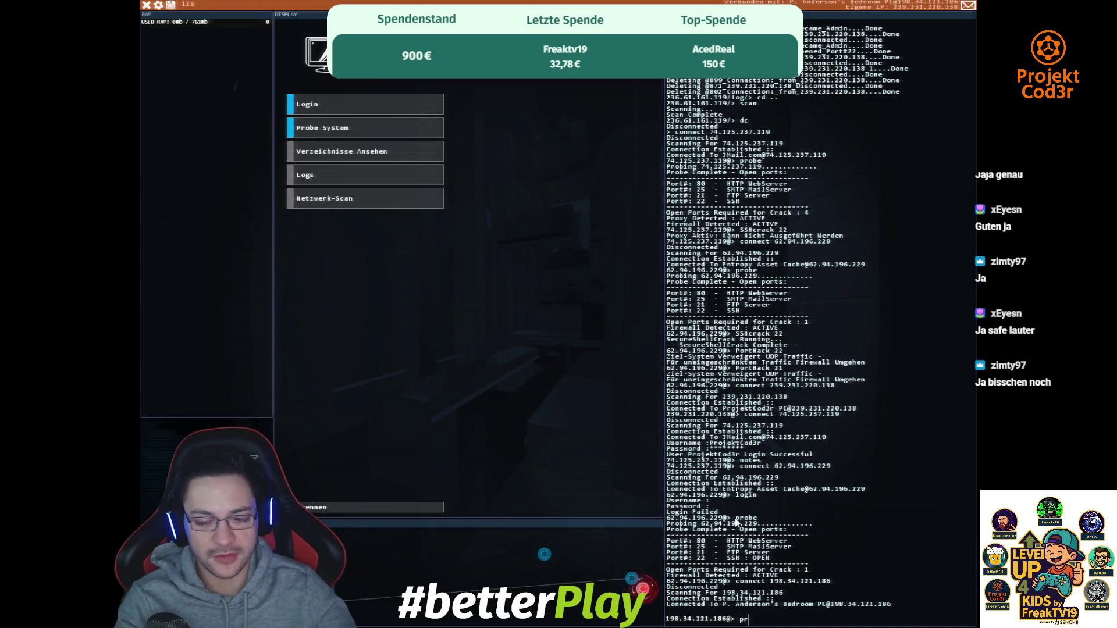
type("obeq")
key("Return")
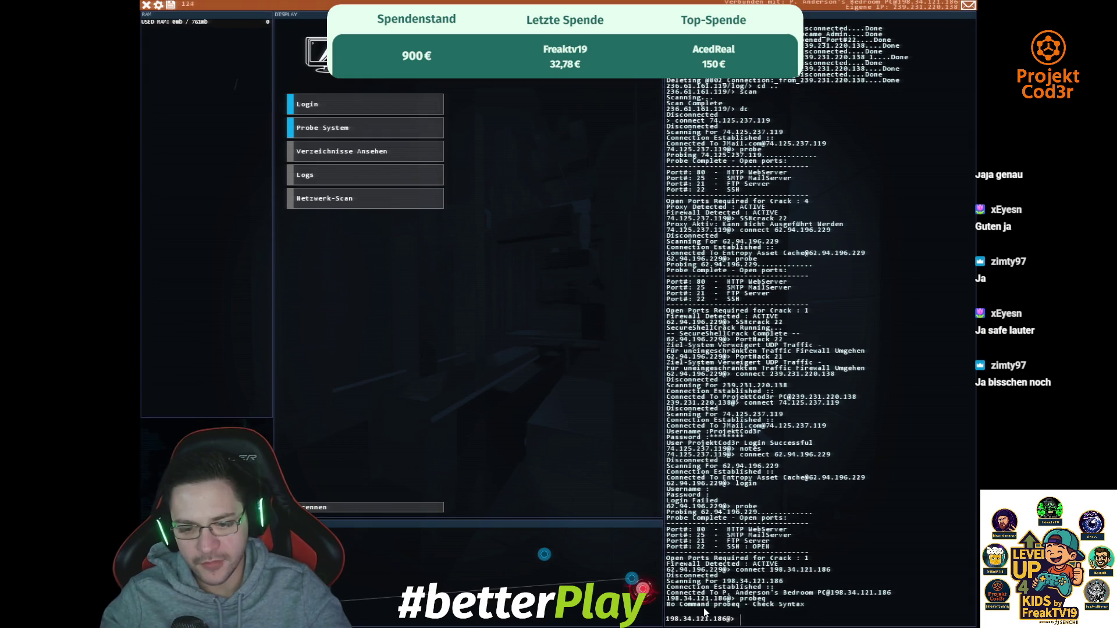
key("Up")
key("Return")
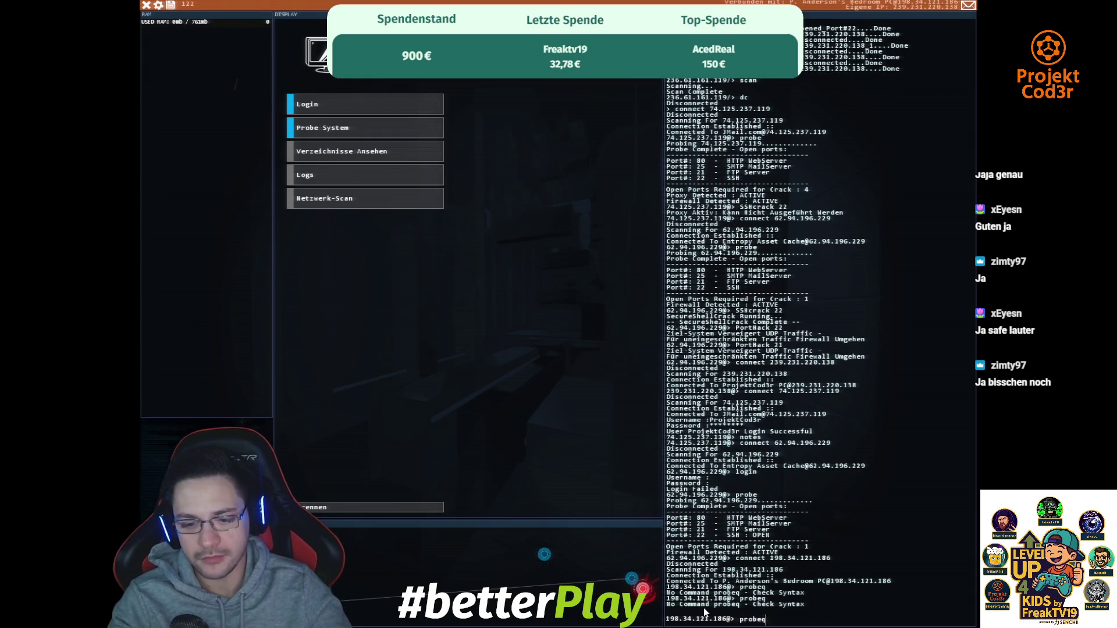
key("BackSpace")
key("Return")
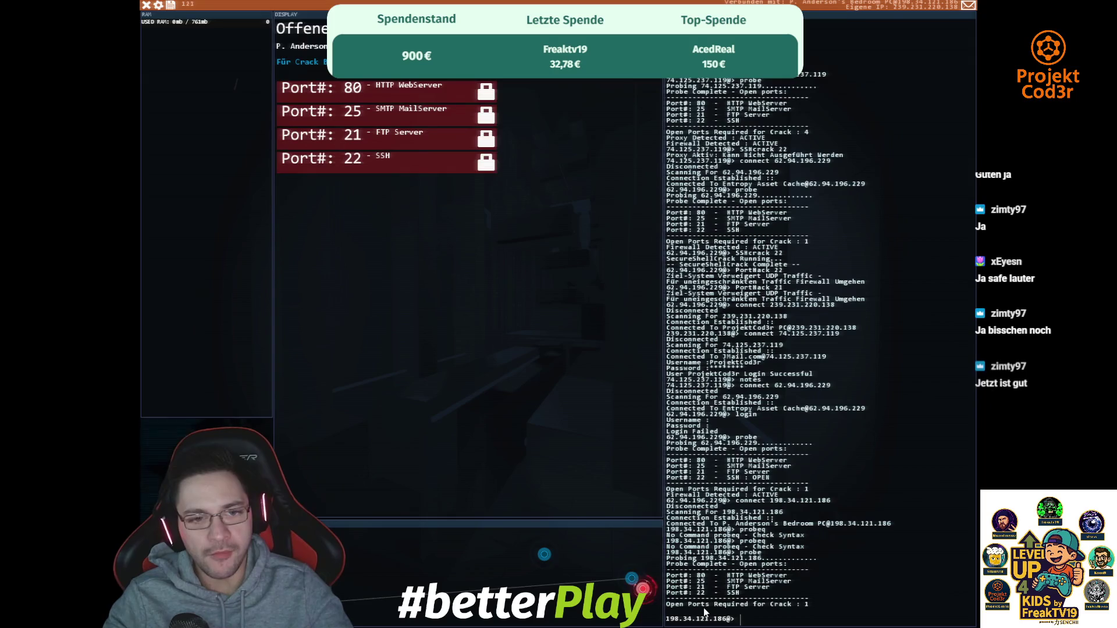
- Try PortHack on ports 80 and 21 and SSHcrack 21, then open SSH port 22 with SSHcrack 22
type("port")
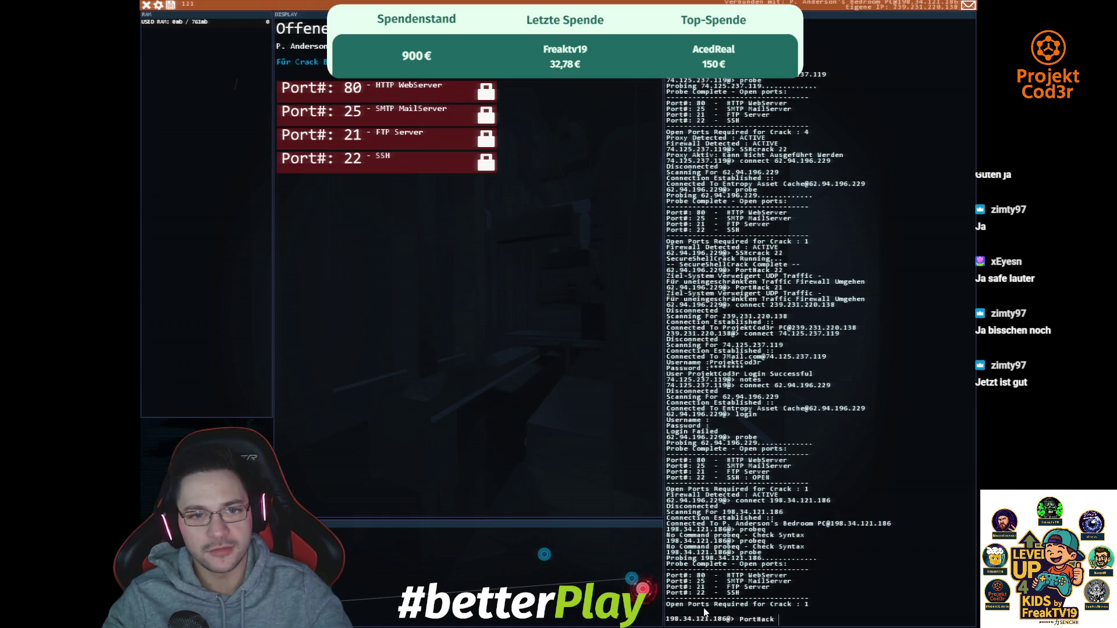
type("80")
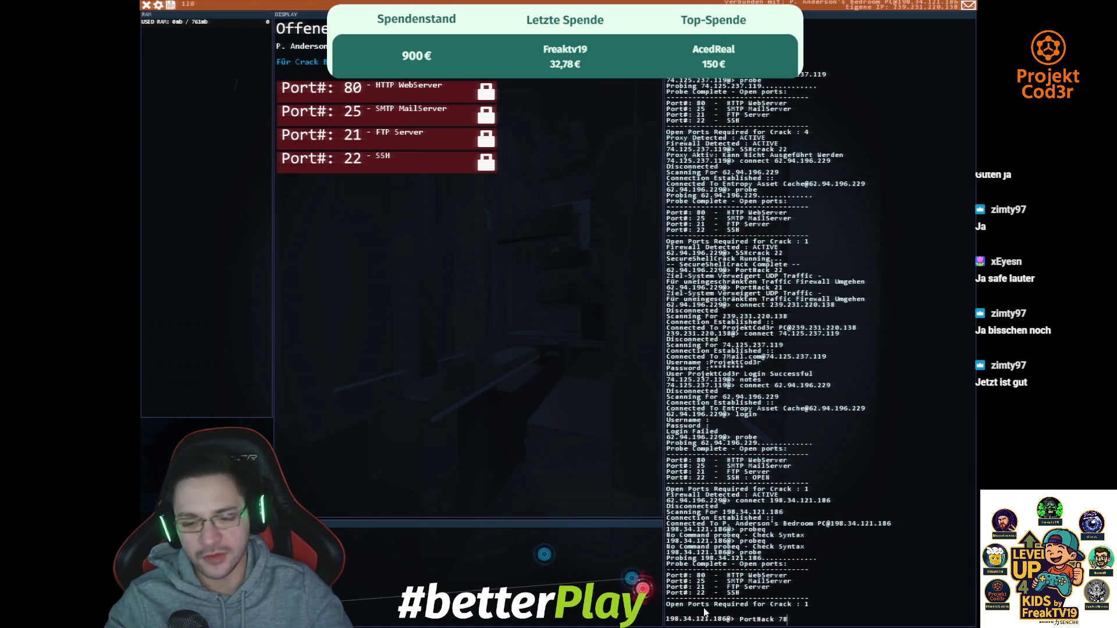
key("Return")
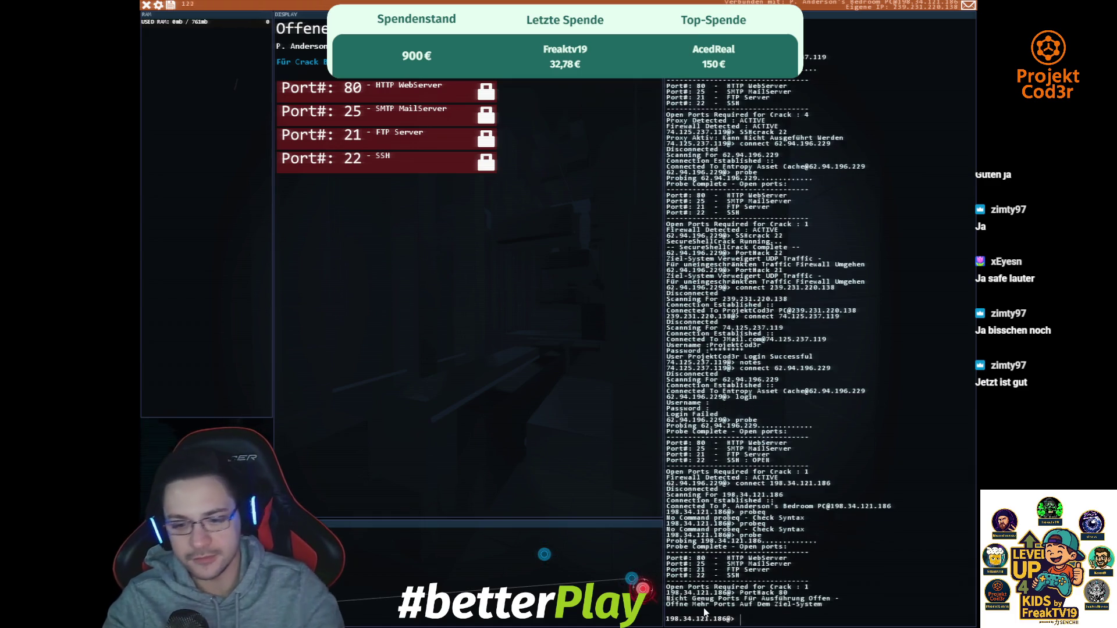
key("Up")
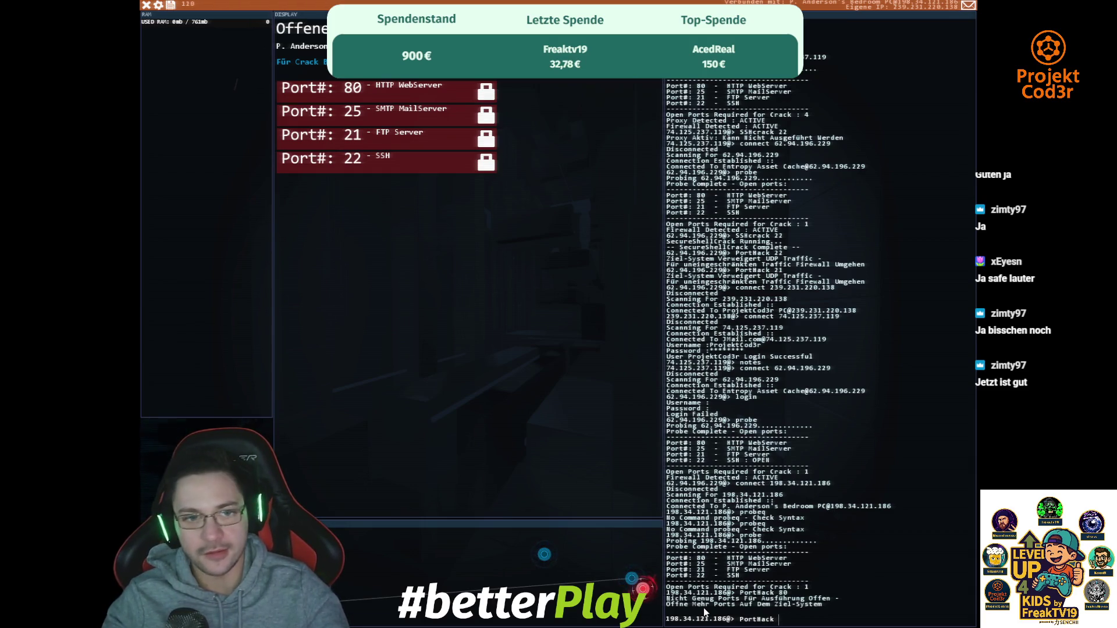
key("Return")
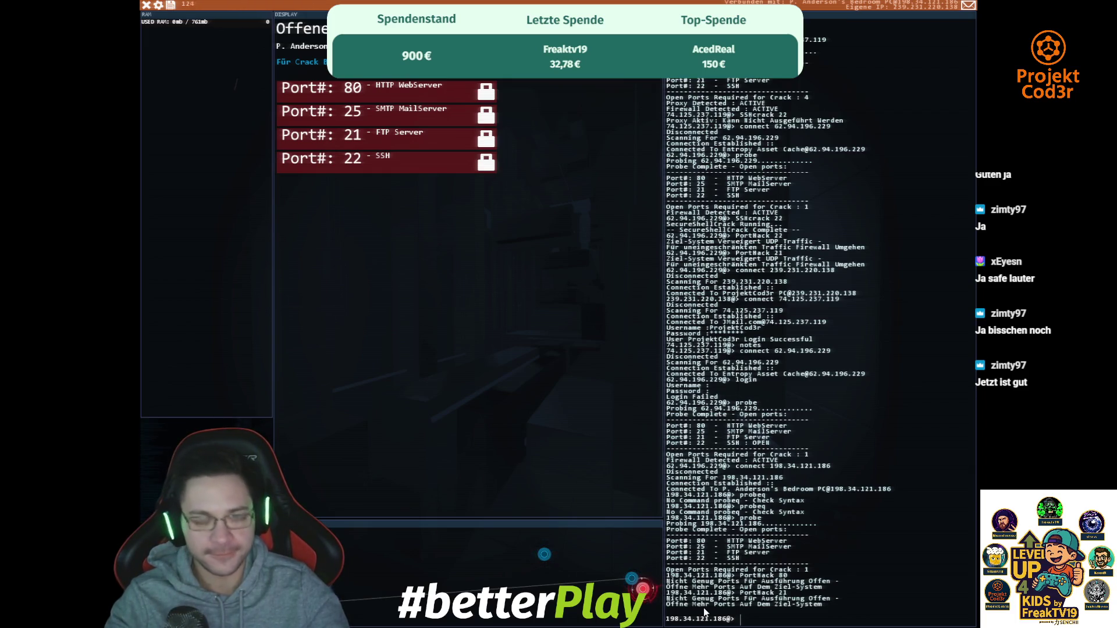
type("Po")
key("BackSpace")
key("BackSpace")
key("BackSpace")
type("SSHcrack ")
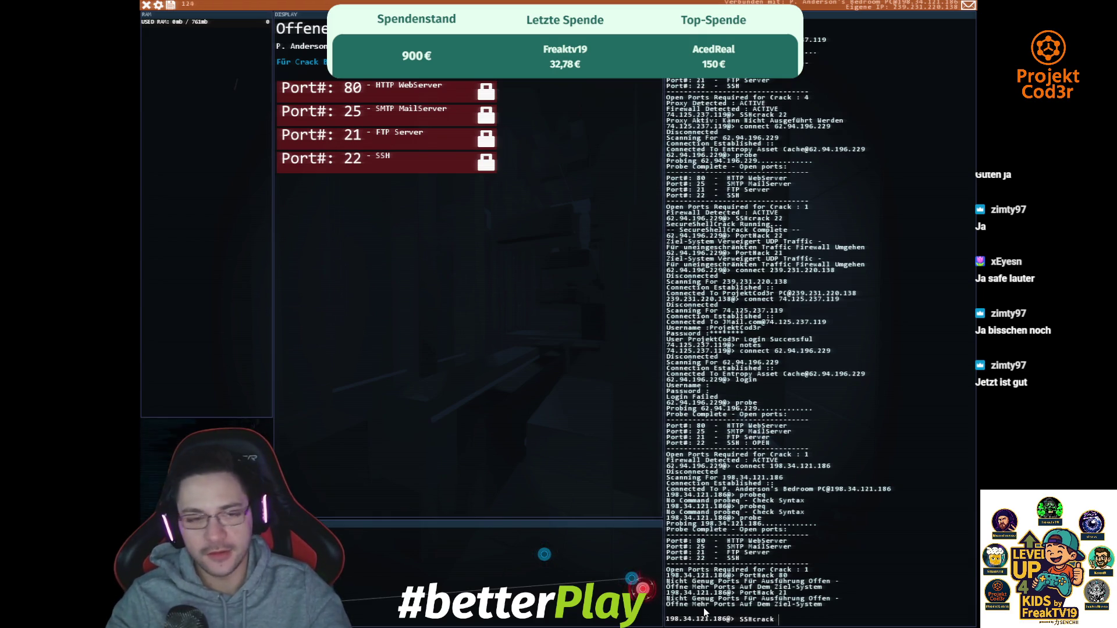
type("21")
key("Return")
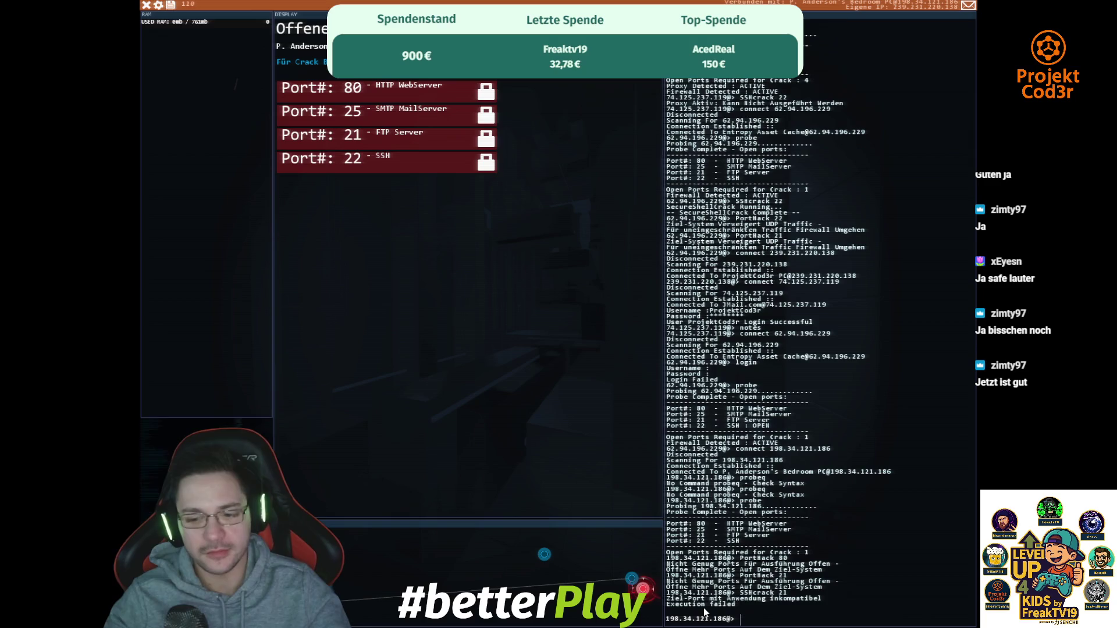
type("SSHcrack 2")
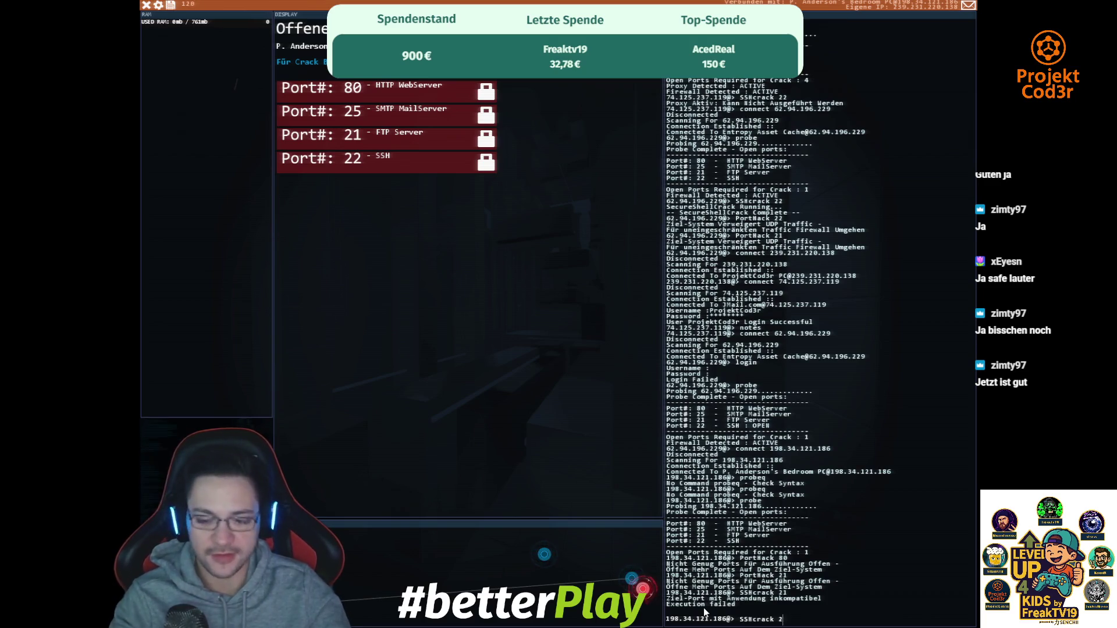
type("2")
key("Return")
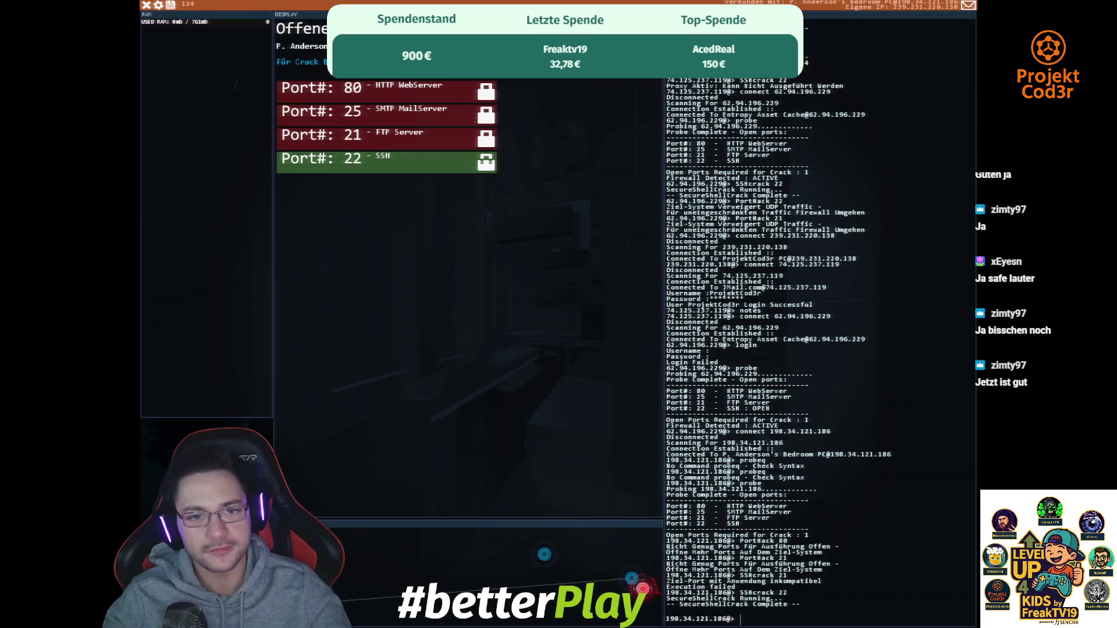
- Run PortHack to crack the admin password and gain administrator rights on the bedroom PC
type("PortHack")
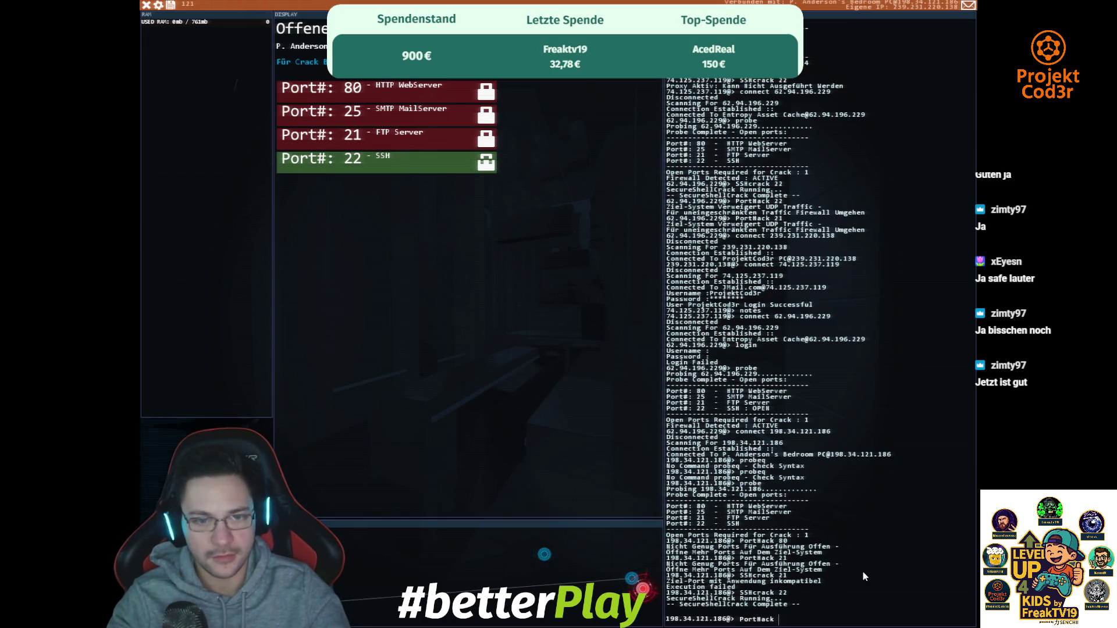
type(" FTP")
key("Return")
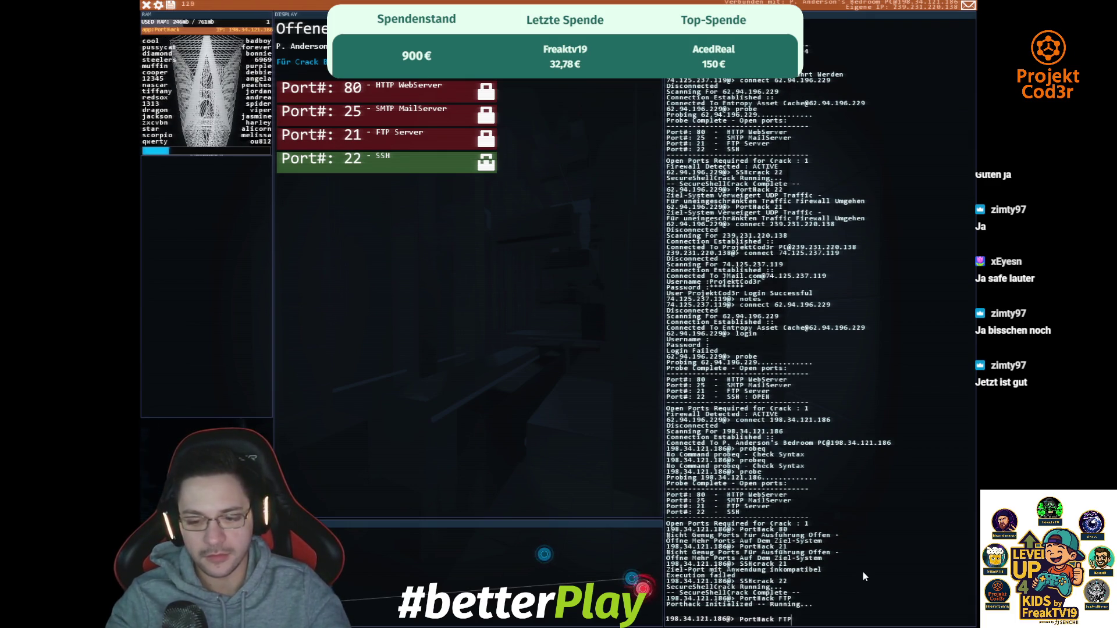
key("BackSpace")
key("BackSpace")
key("BackSpace")
type("21")
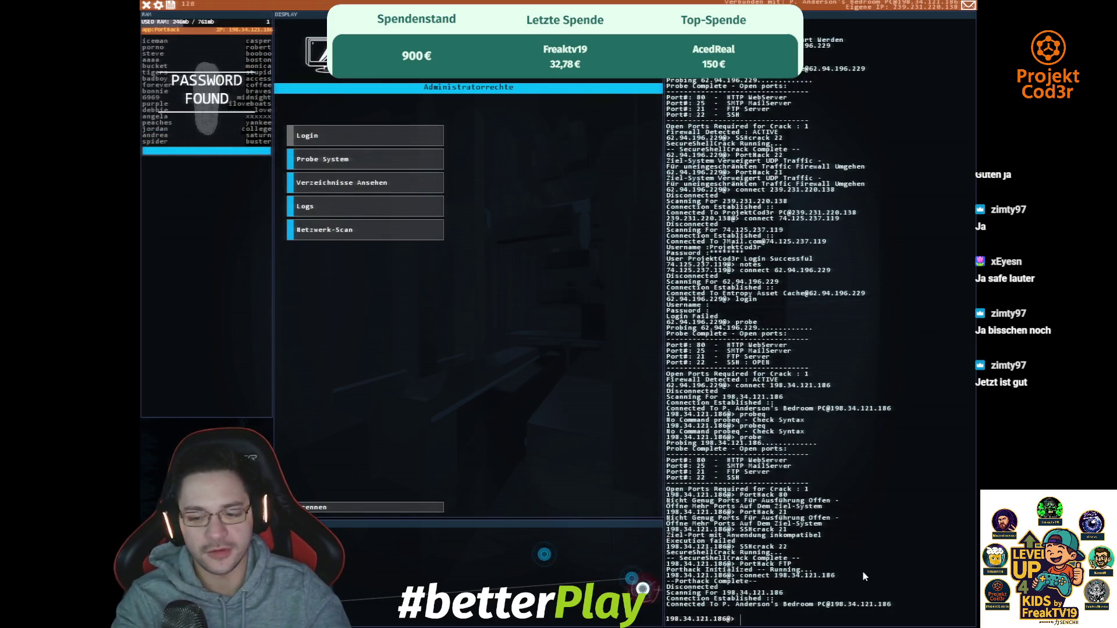
- Probe the bedroom PC again, scan its network, and browse its log and home folders
left_click(372, 167)
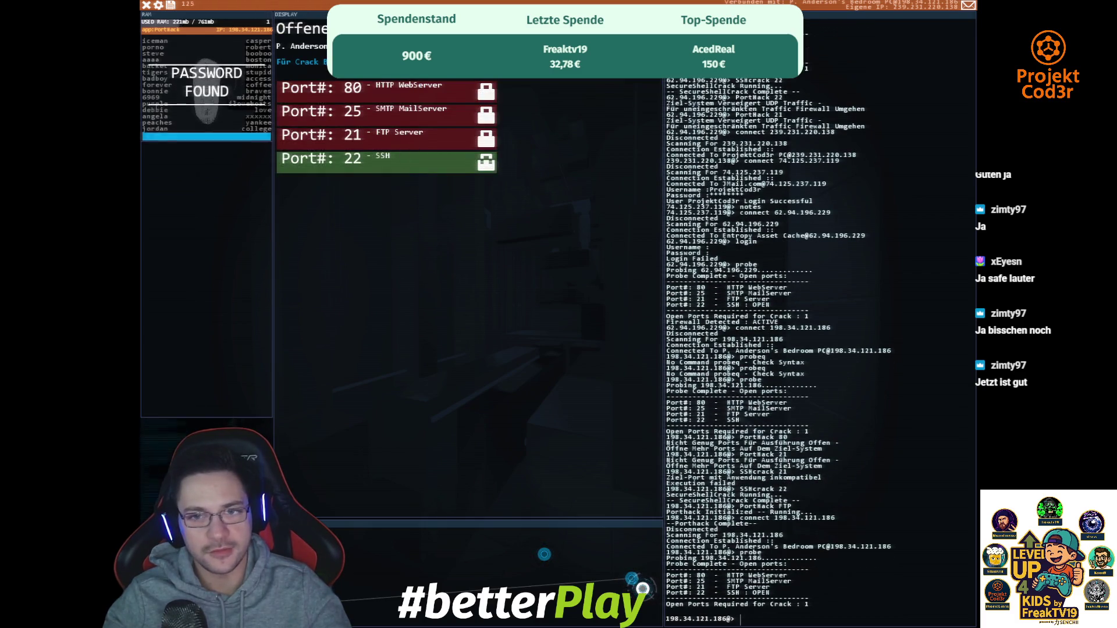
left_click(361, 230)
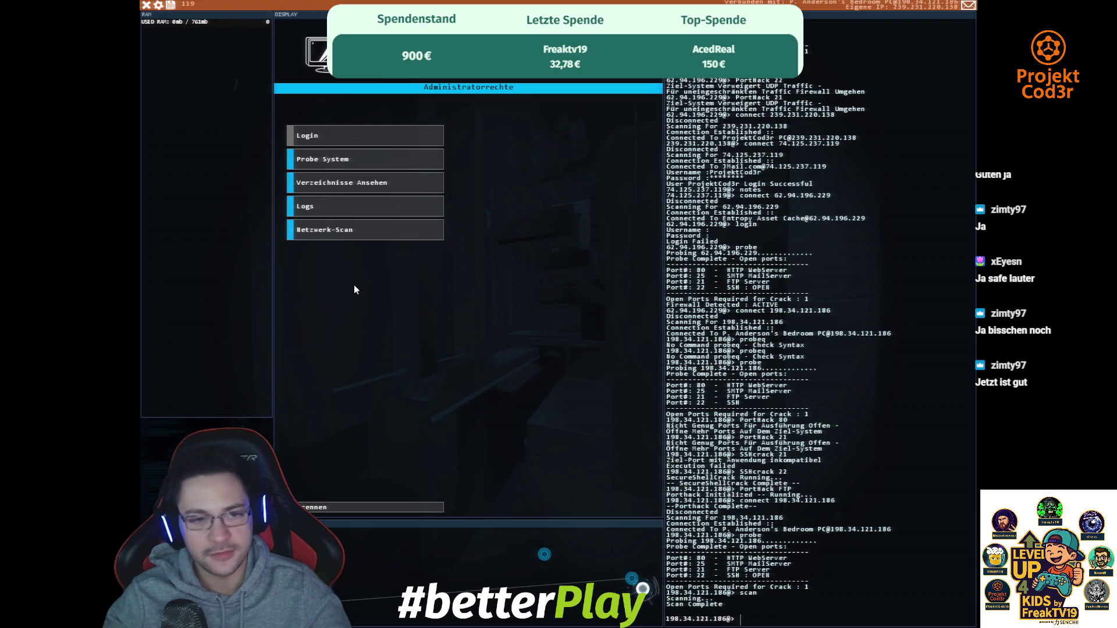
left_click(310, 205)
left_click(302, 54)
left_click(303, 54)
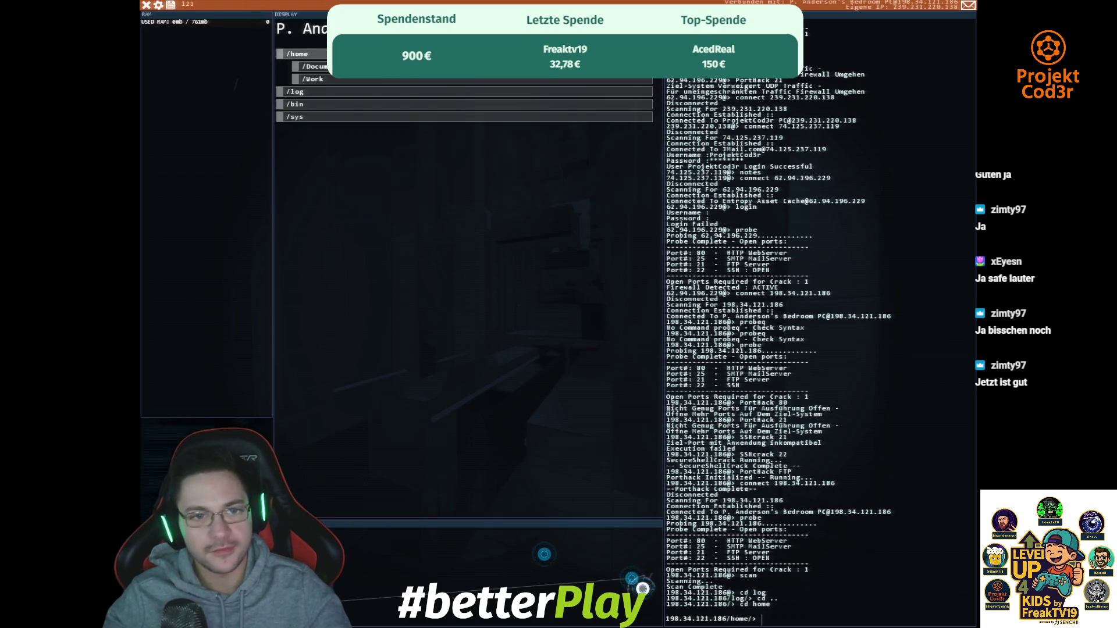
- Read Laptop_PoliceReport.txt in Documents and letter_draft.txt in the personal folder
left_click(379, 68)
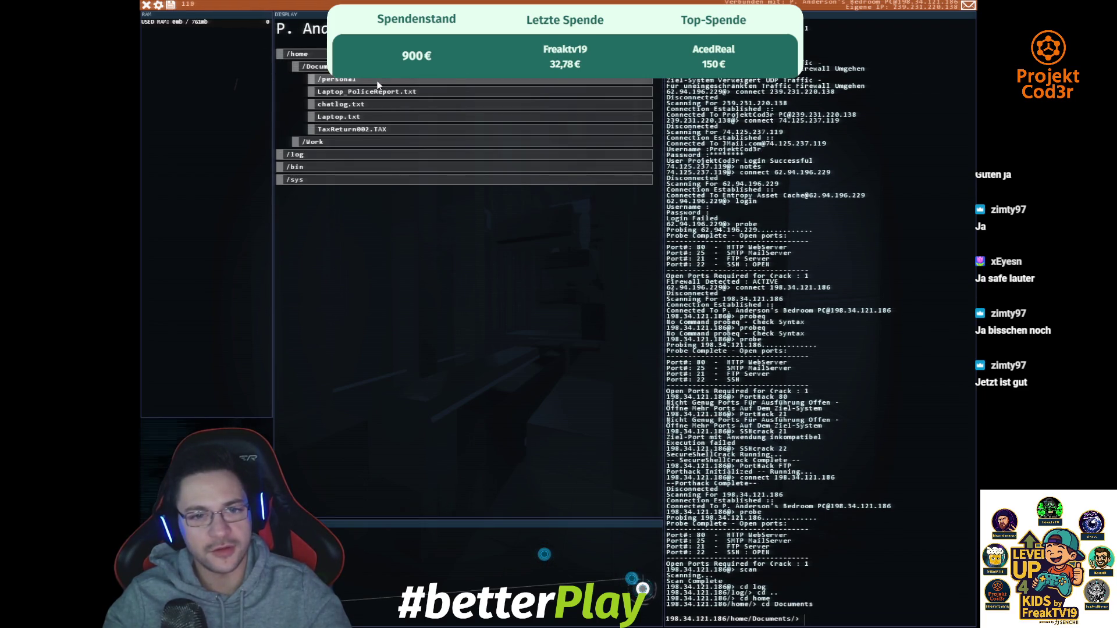
left_click(430, 92)
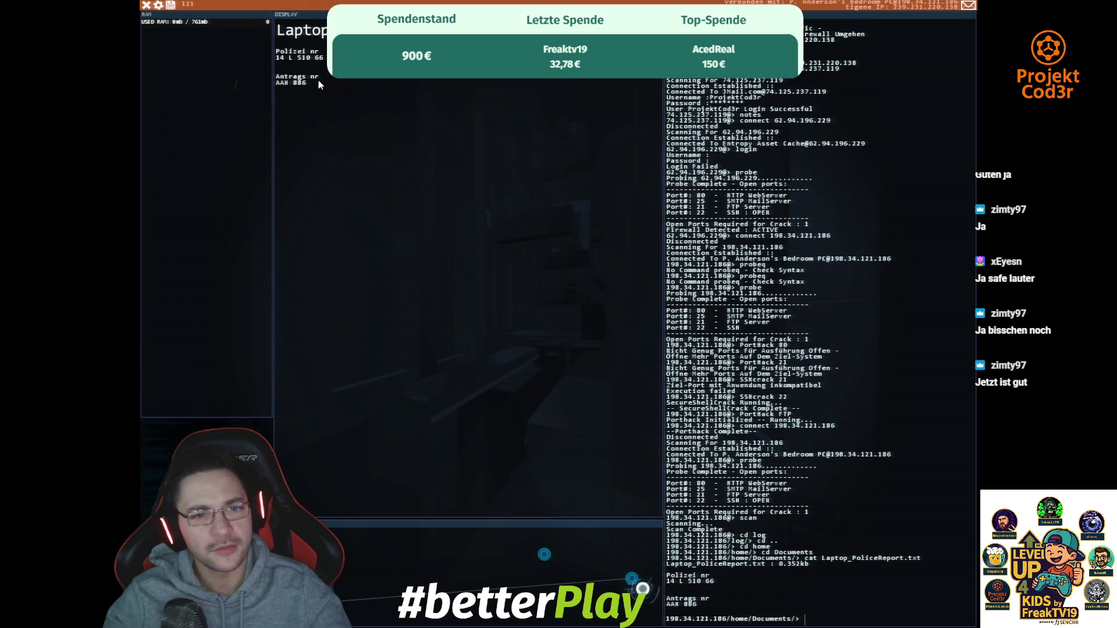
type("ls")
key("Return")
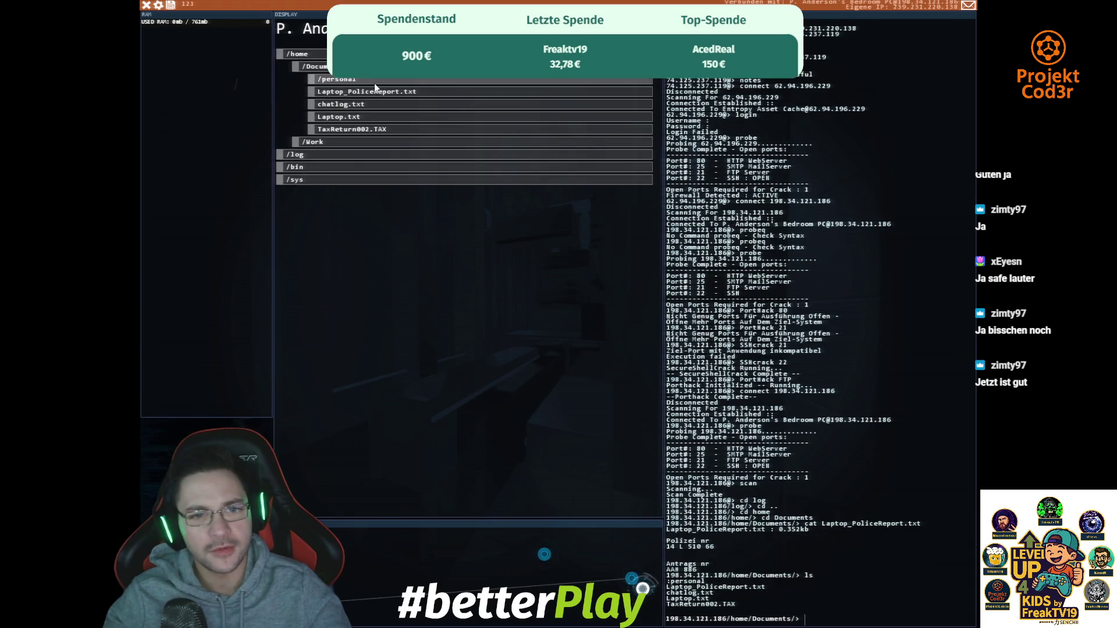
left_click(375, 82)
left_click(373, 93)
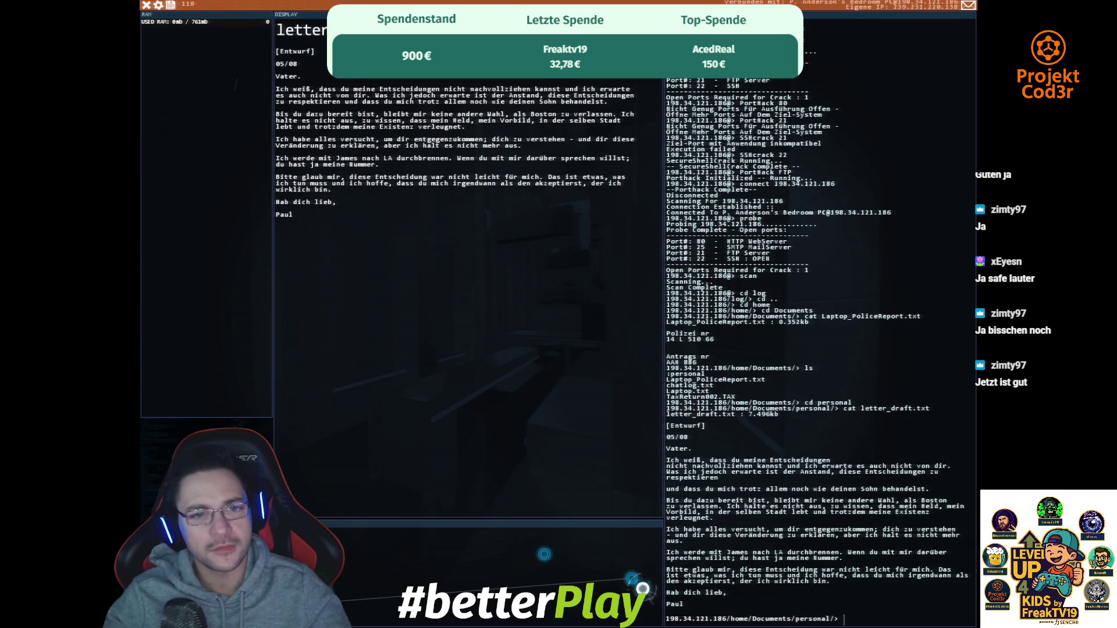
type("ls")
key("Return")
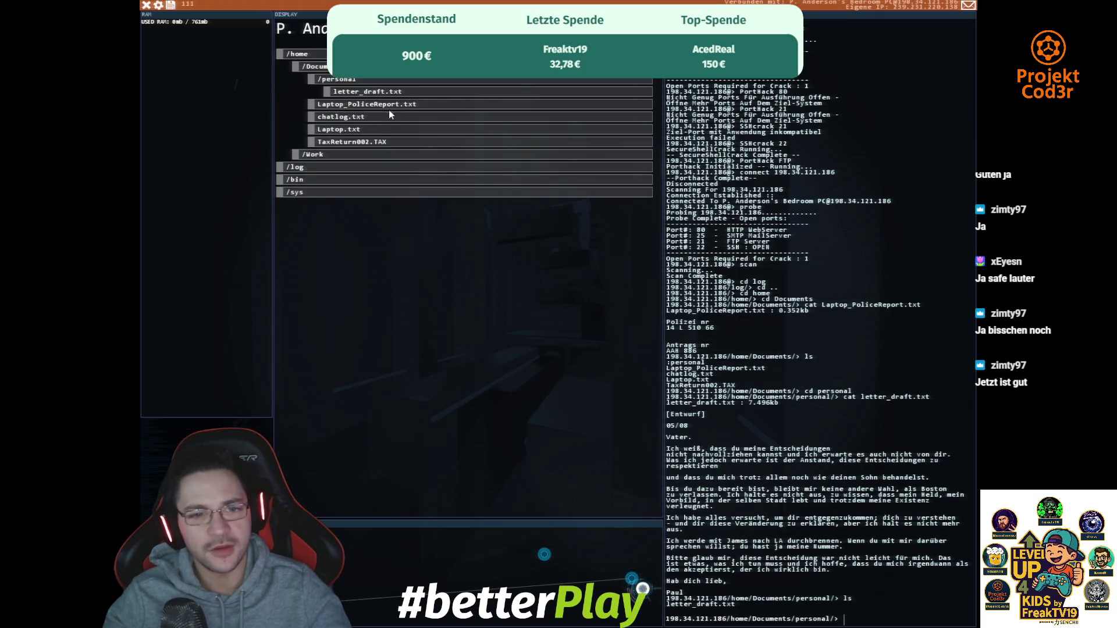
- Read chatlog.txt and TaxReturn002.TAX, listing the Documents folder after each
left_click(383, 116)
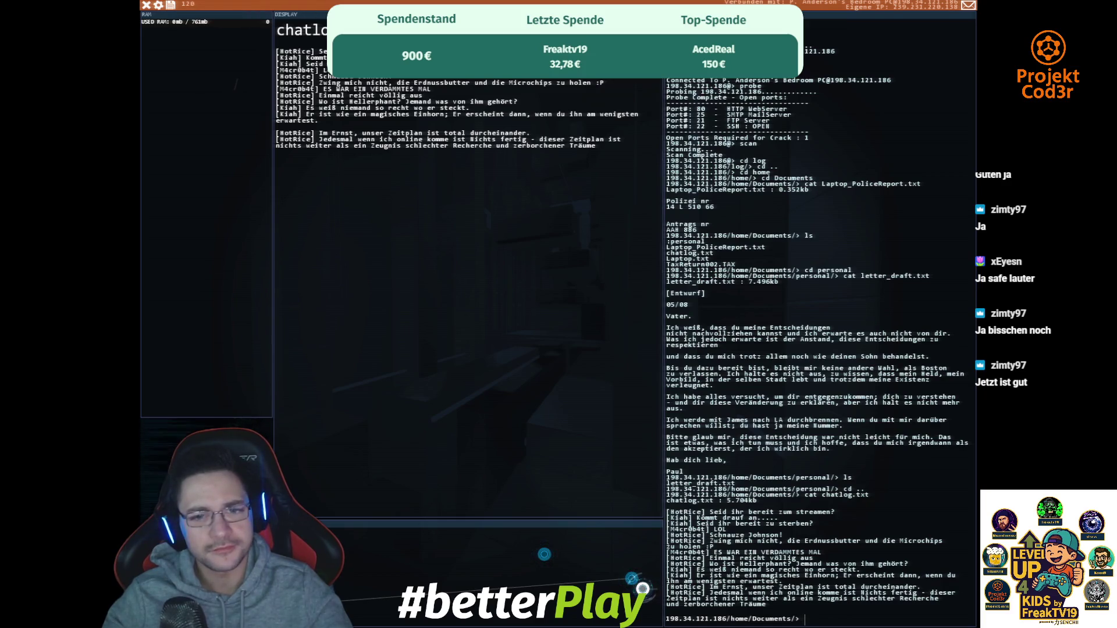
type("ls")
key("Return")
left_click(363, 130)
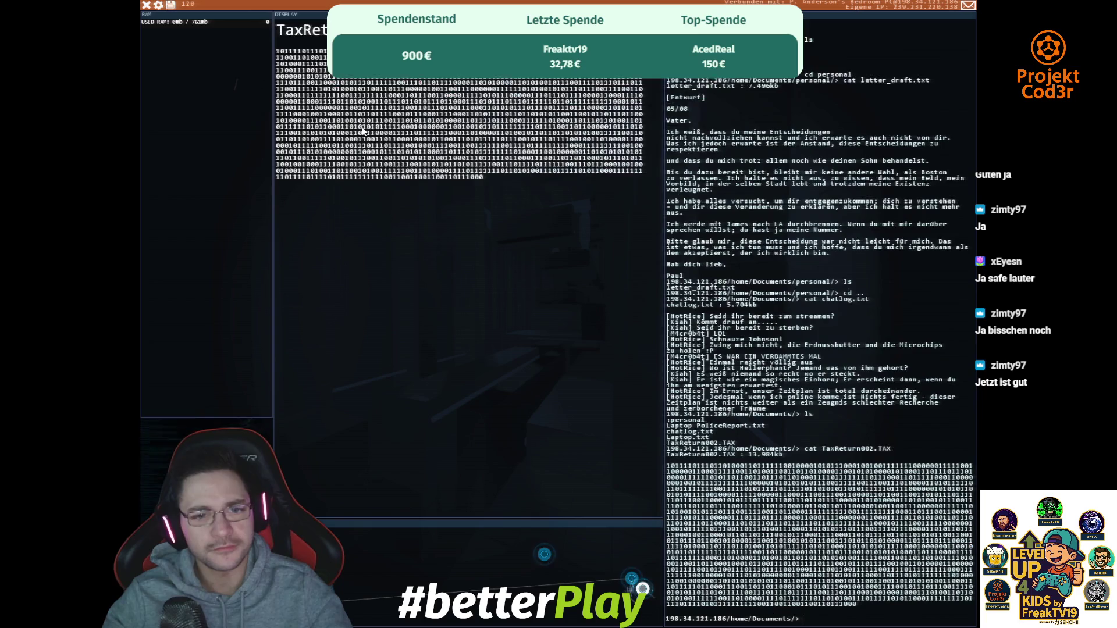
type("ls")
key("Return")
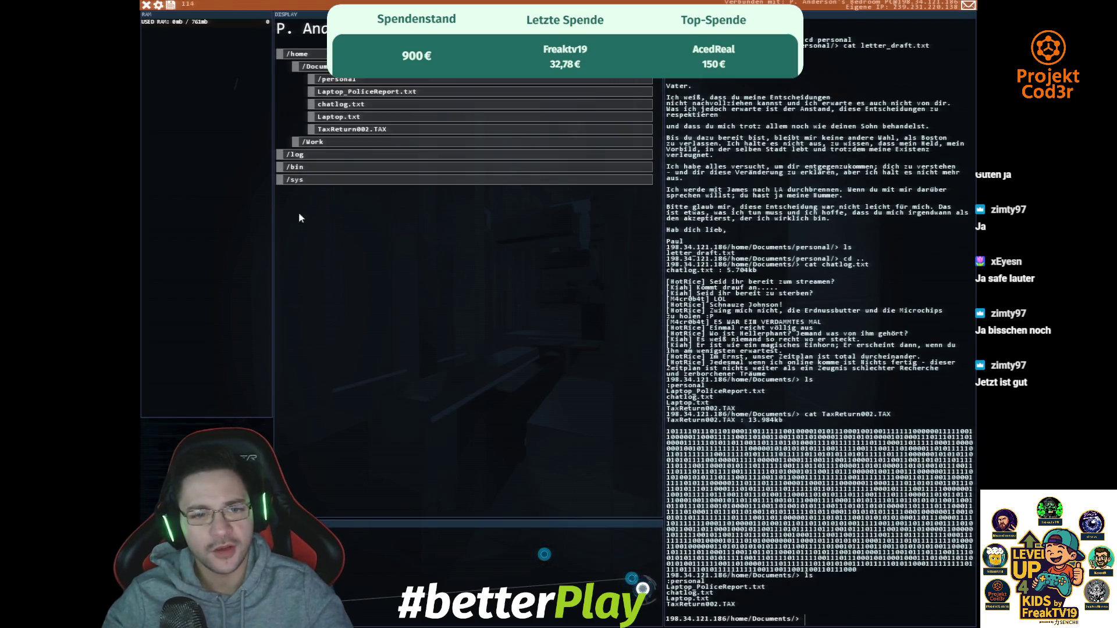
- Read ReportEmailDraft.txt in the Work folder and list that folder's contents
left_click(342, 141)
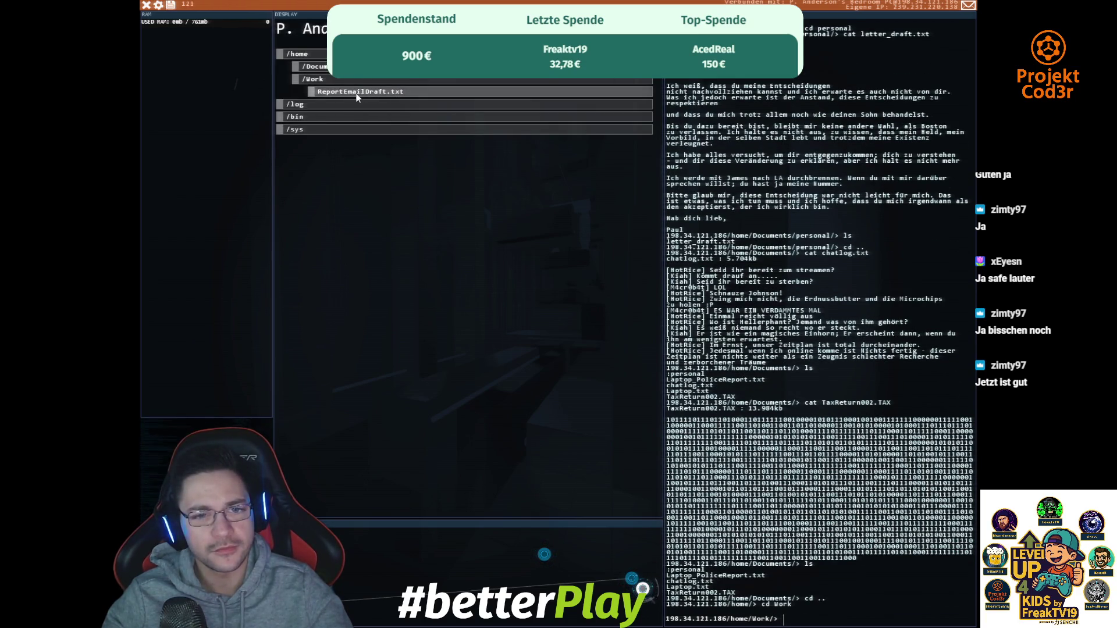
left_click(356, 93)
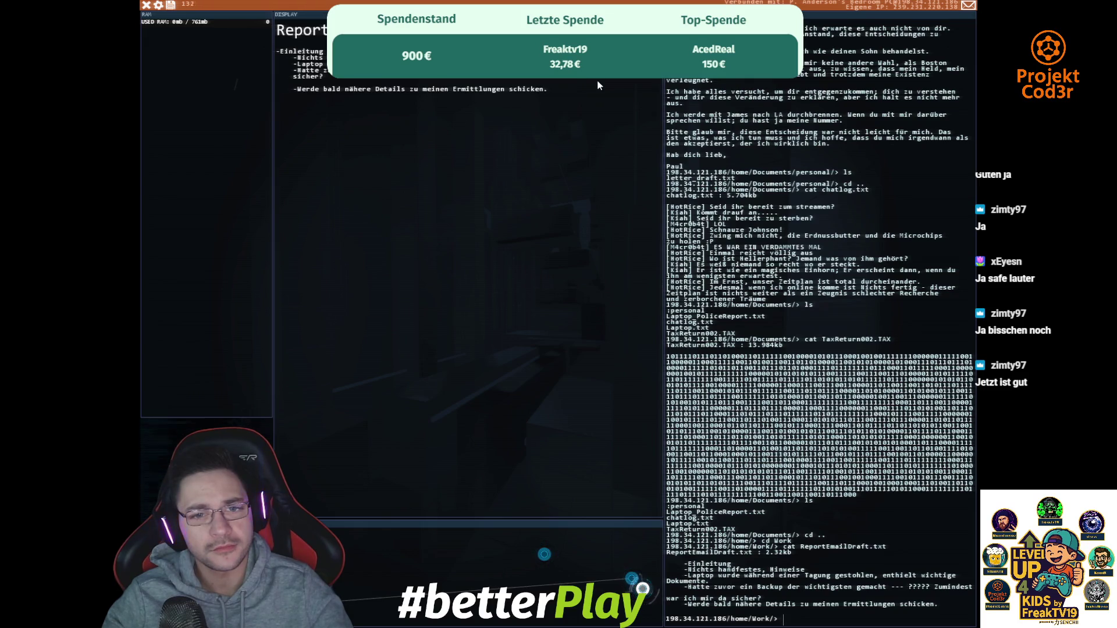
type("ls")
key("Return")
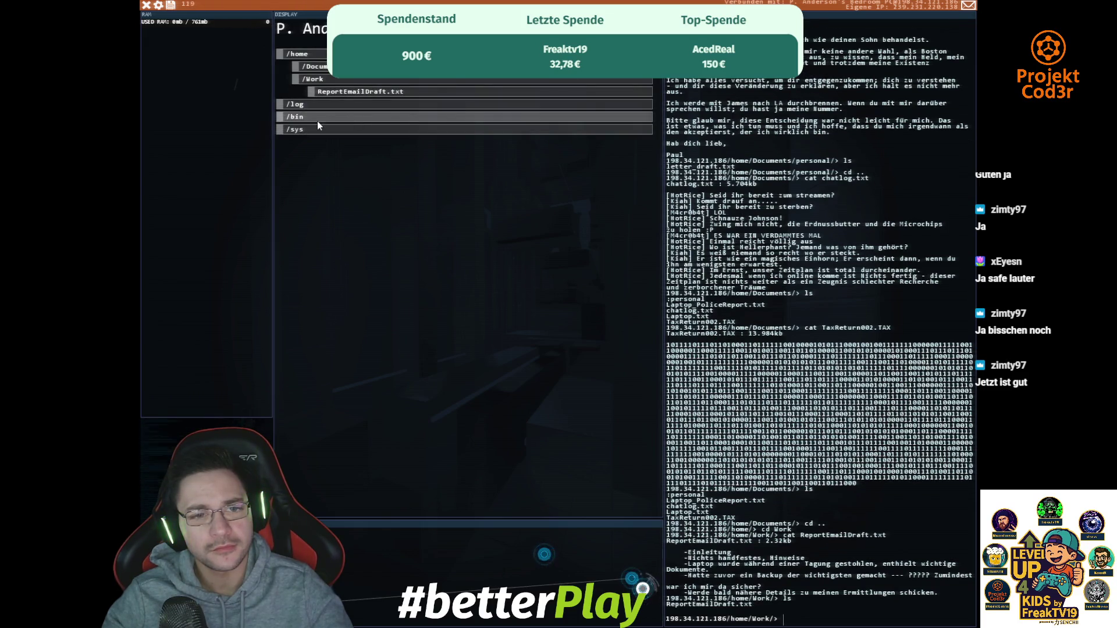
- Delete every entry in the bedroom PC's /log folder with rm *
left_click(317, 121)
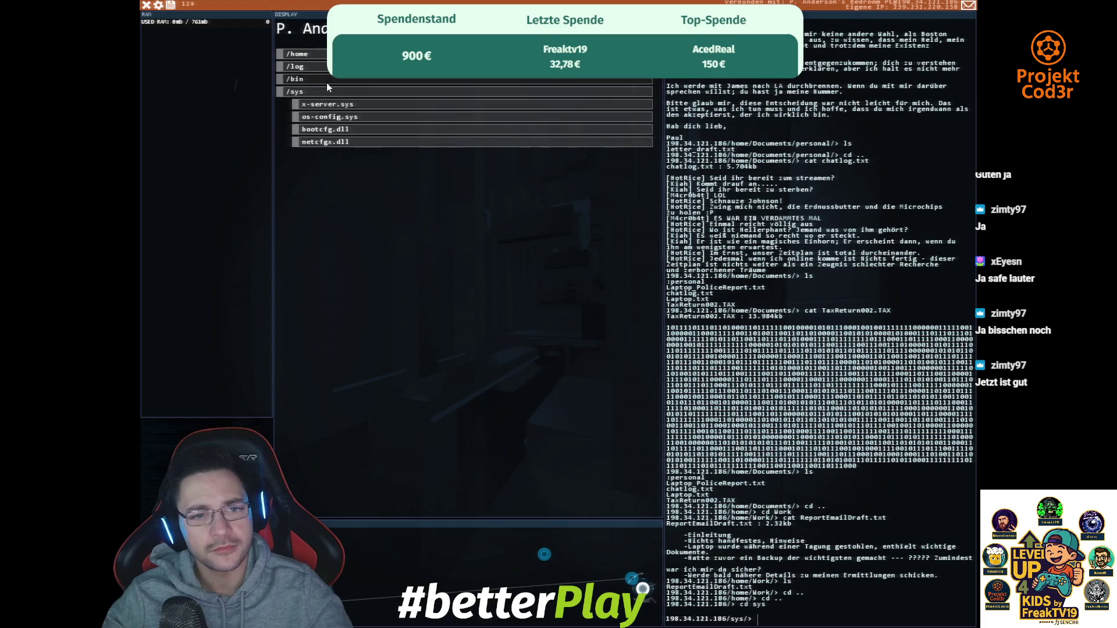
left_click(326, 82)
left_click(308, 66)
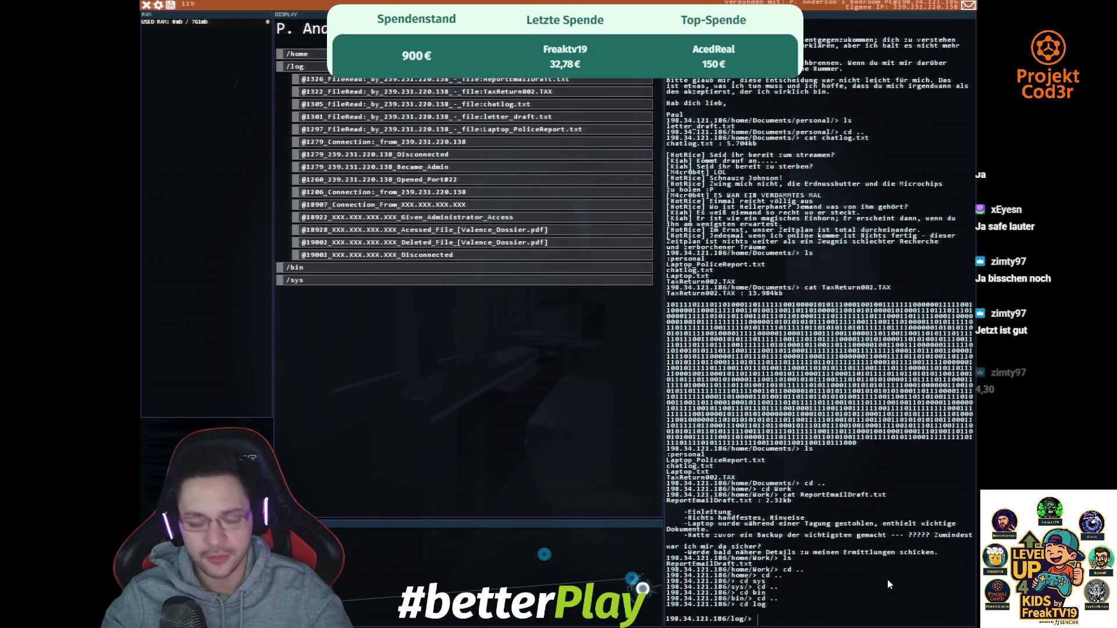
type("rm ")
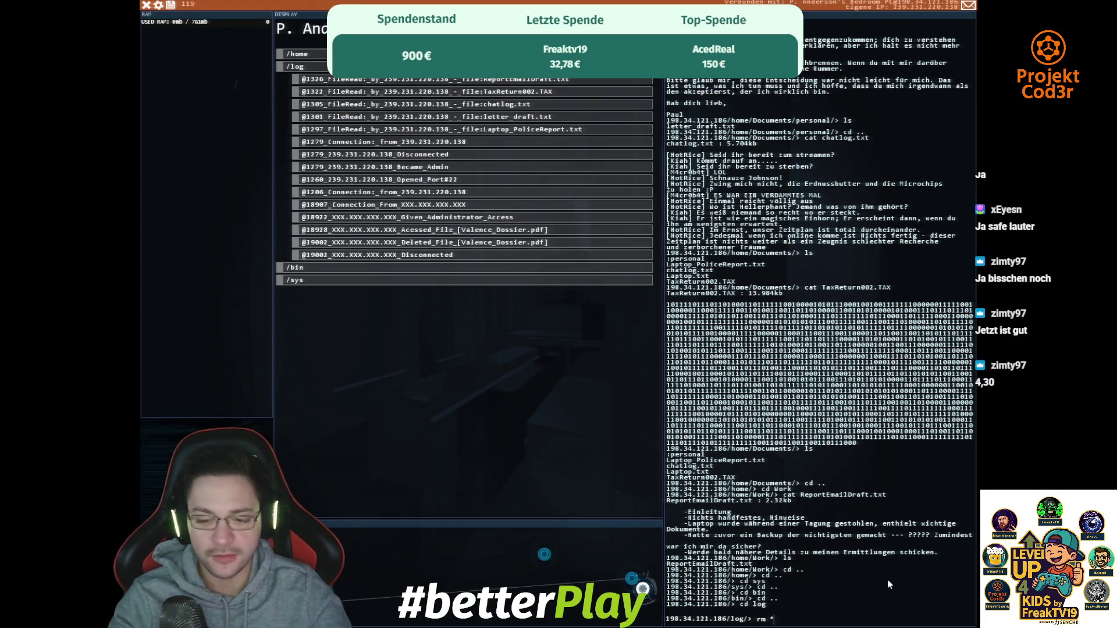
type("*")
key("Return")
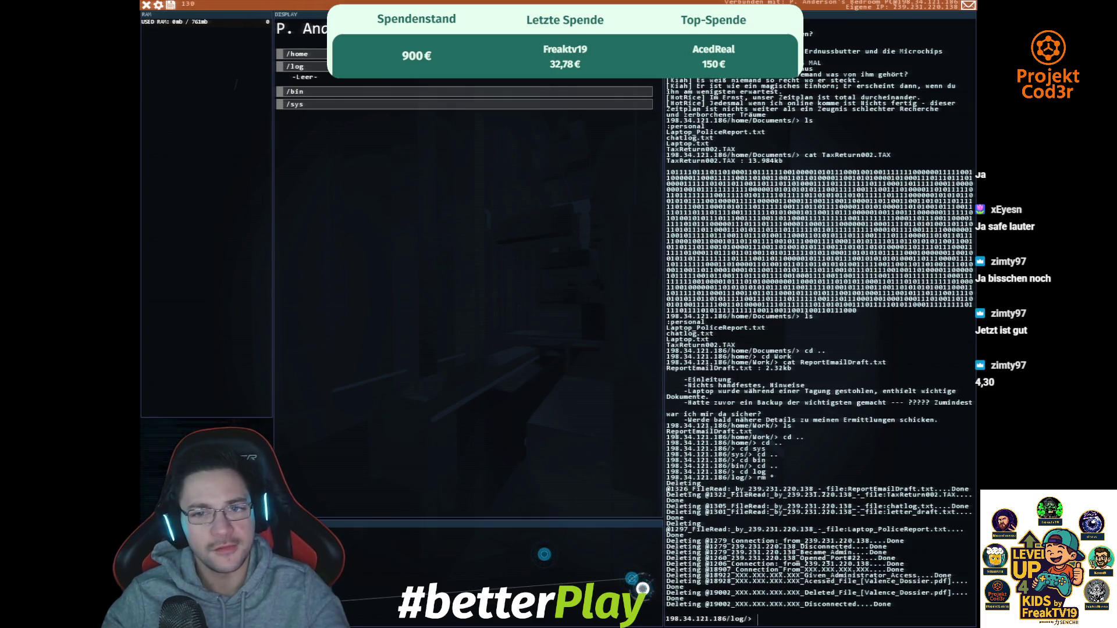
- Return to the root folder and disconnect from the bedroom PC
type("cd ..")
key("Return")
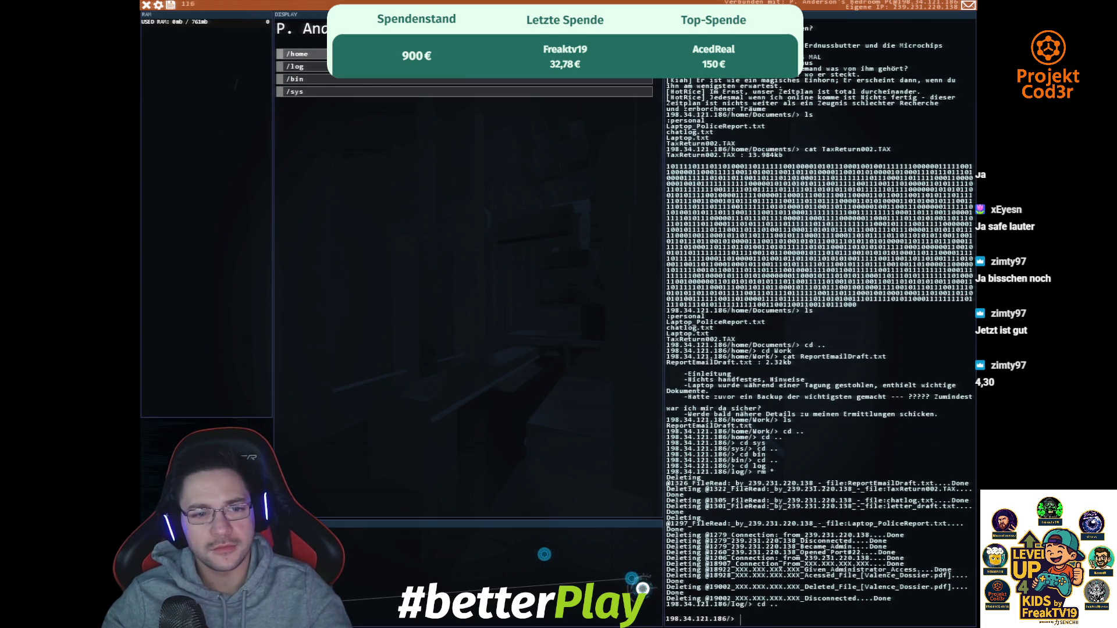
left_click(303, 41)
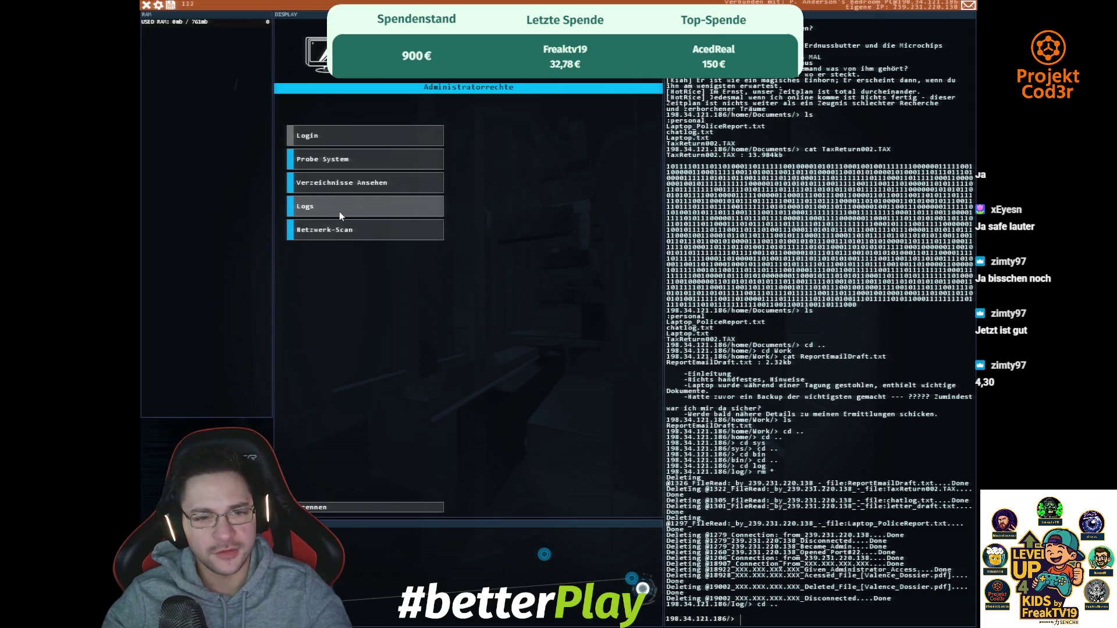
left_click(340, 506)
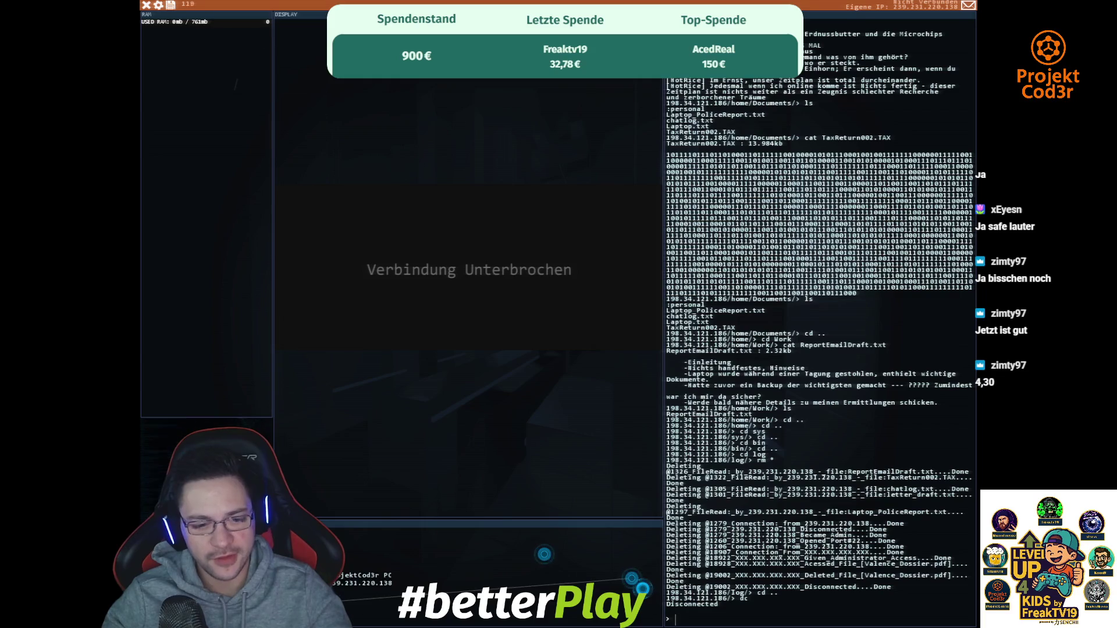
- Log into the JMail server and send a reply to the latest mission message
left_click(543, 558)
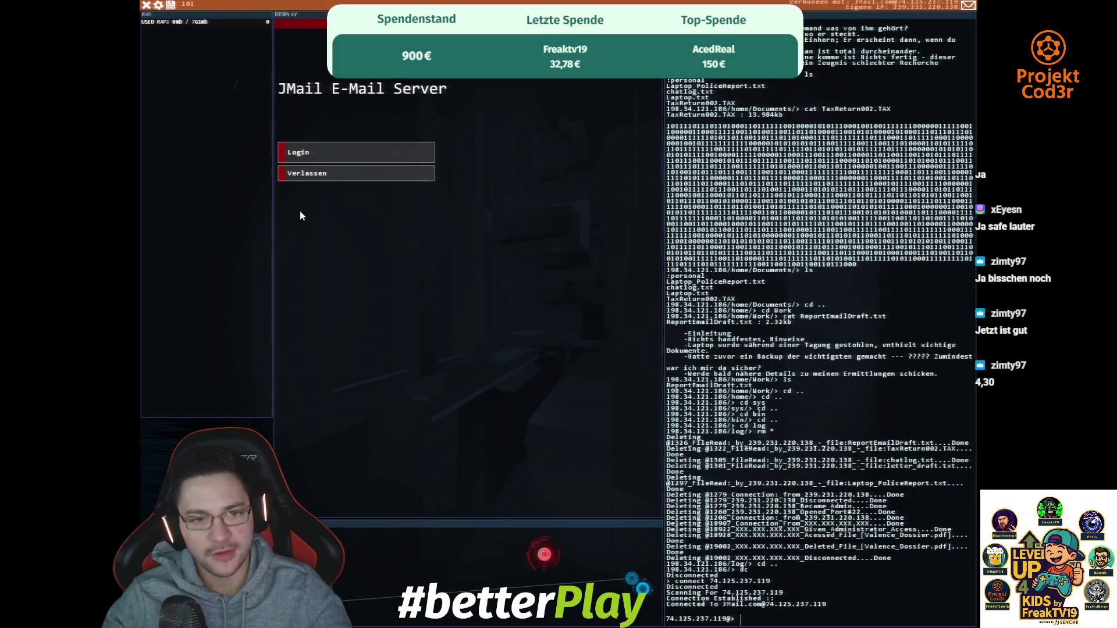
left_click(326, 150)
left_click(371, 190)
left_click(465, 81)
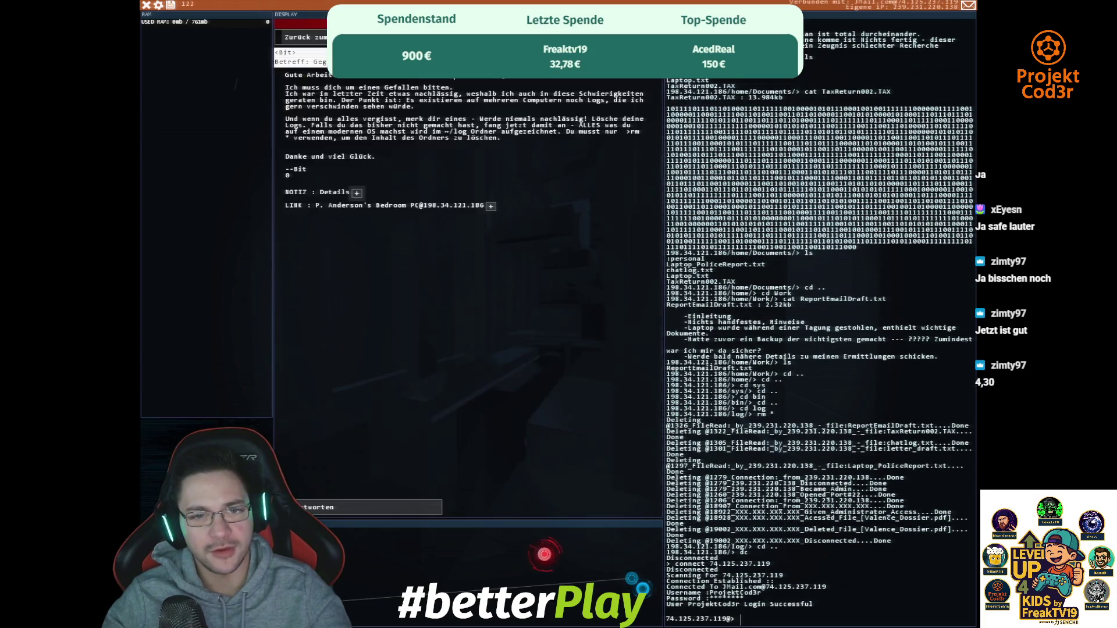
left_click(408, 507)
left_click(494, 103)
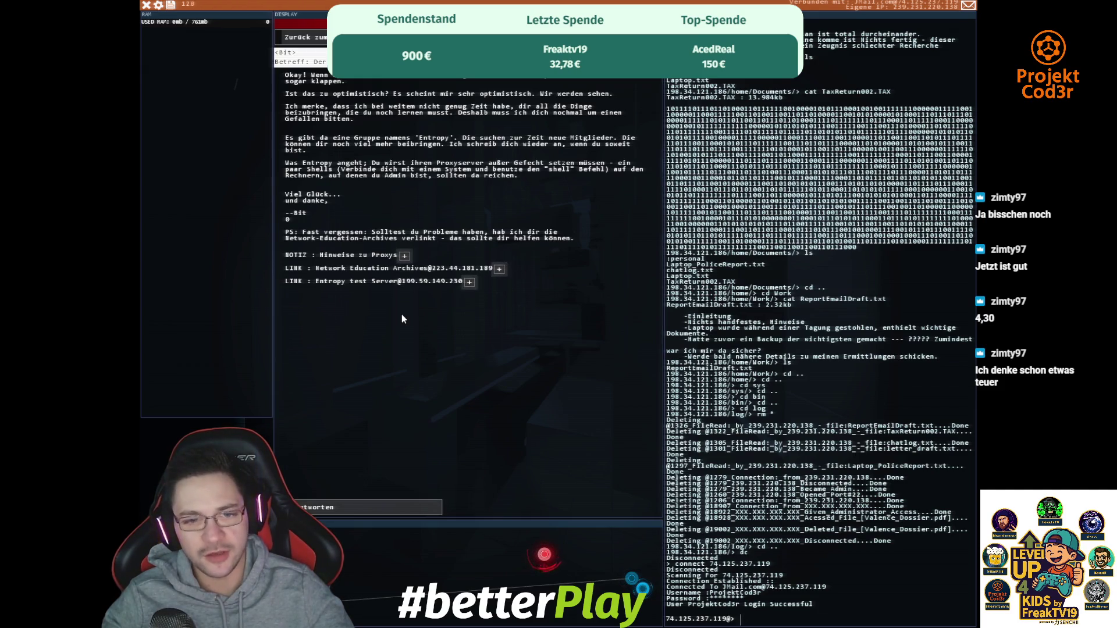
- Close the quick guide, security basics and proxy server notes
left_click(404, 257)
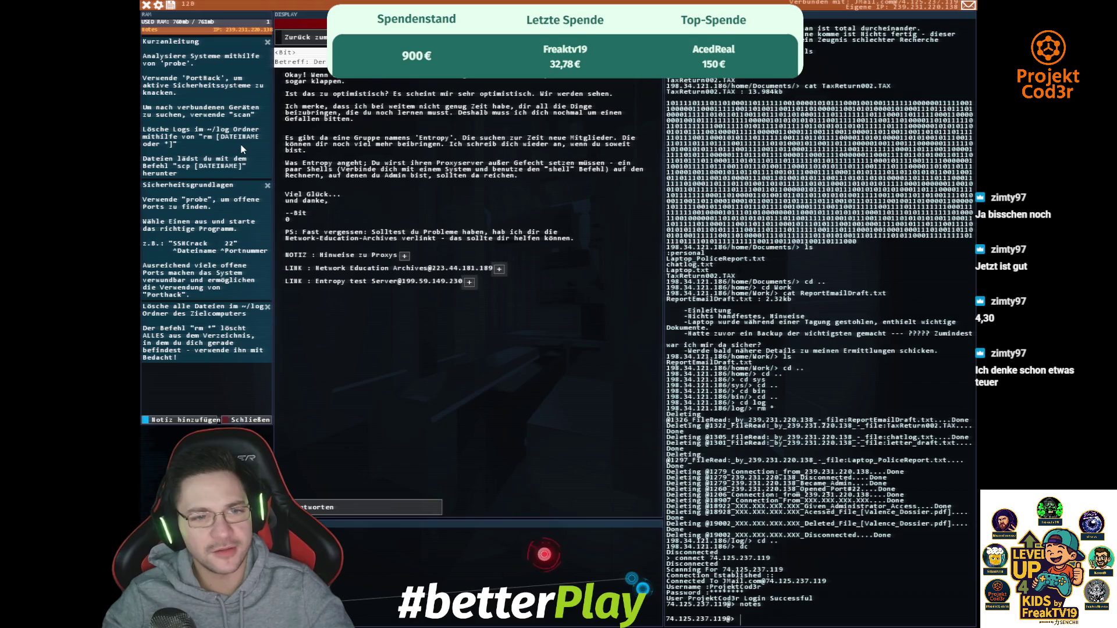
left_click(267, 42)
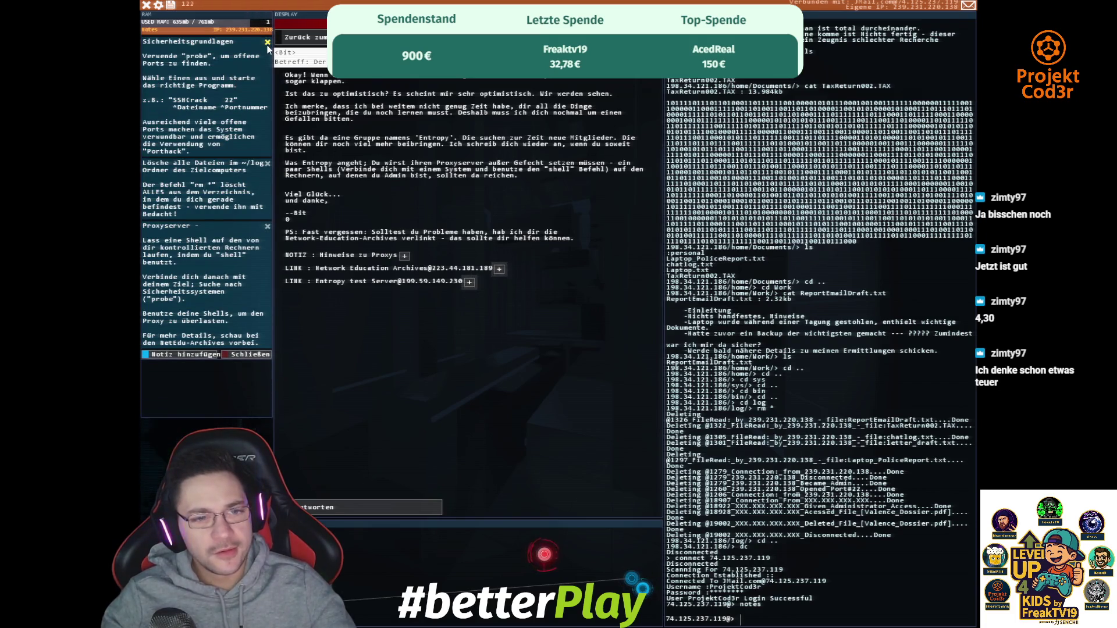
left_click(267, 43)
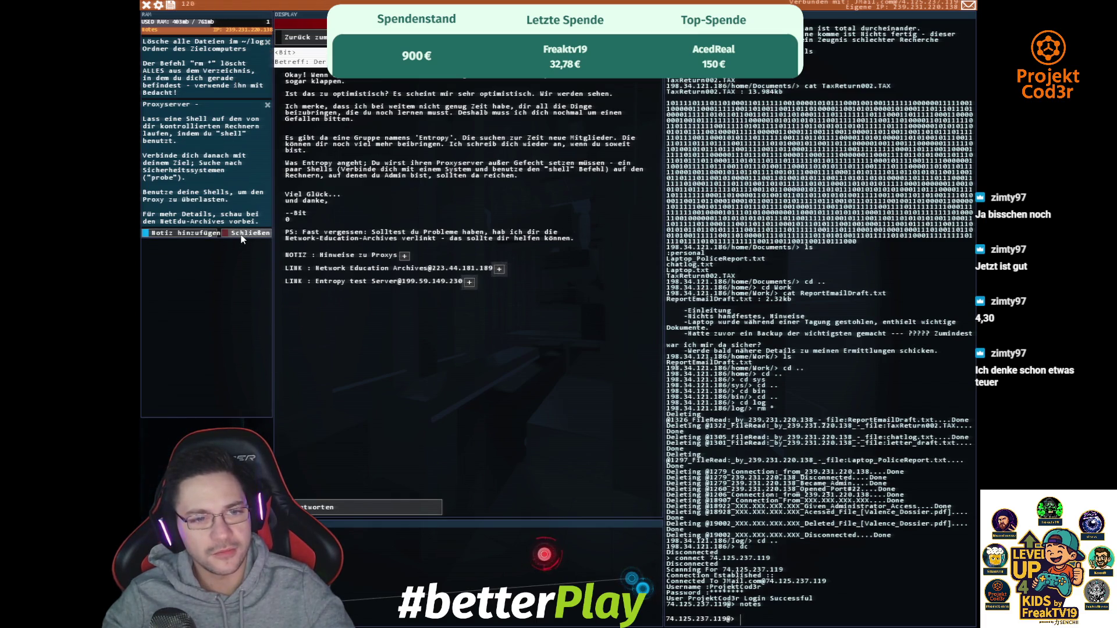
left_click(267, 104)
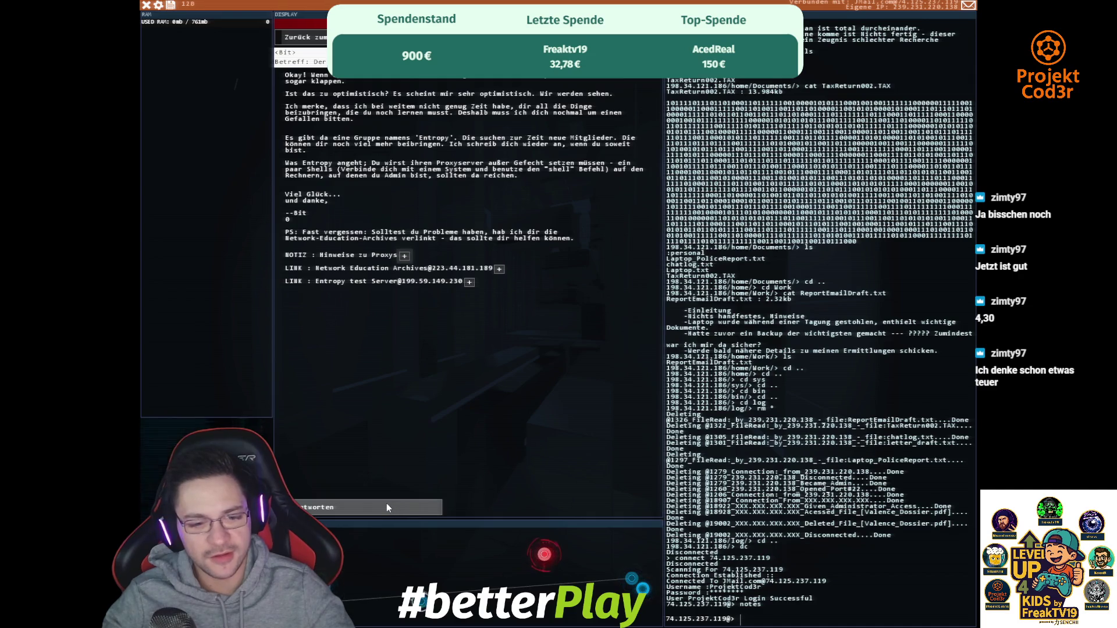
- Connect to the Entropy test Server, probe its ports and run SSHcrack against port 21
left_click(314, 281)
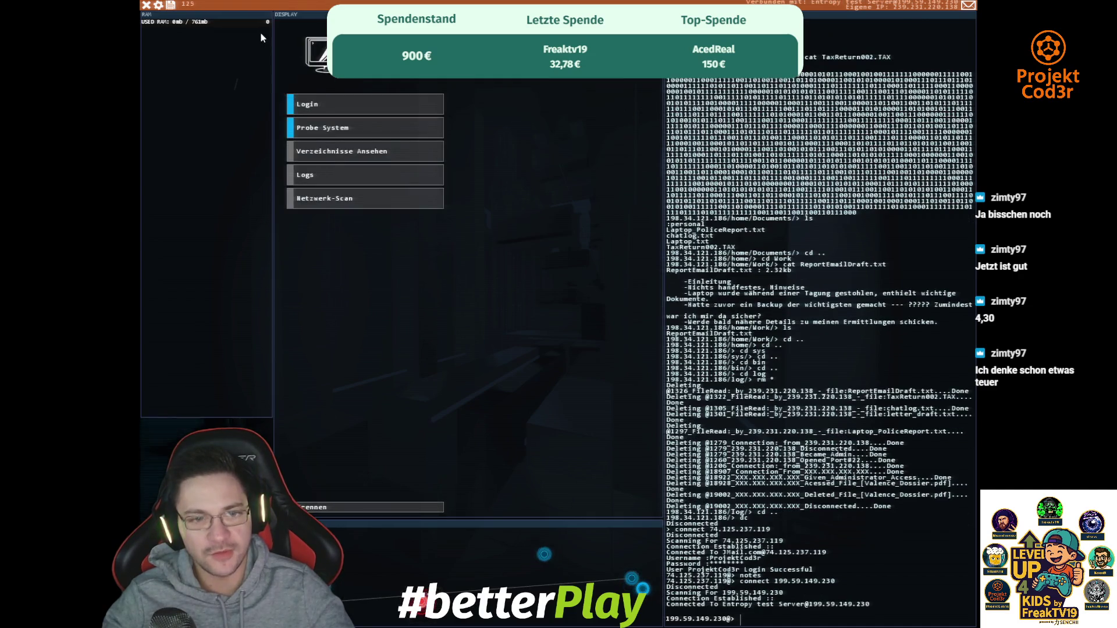
left_click(352, 128)
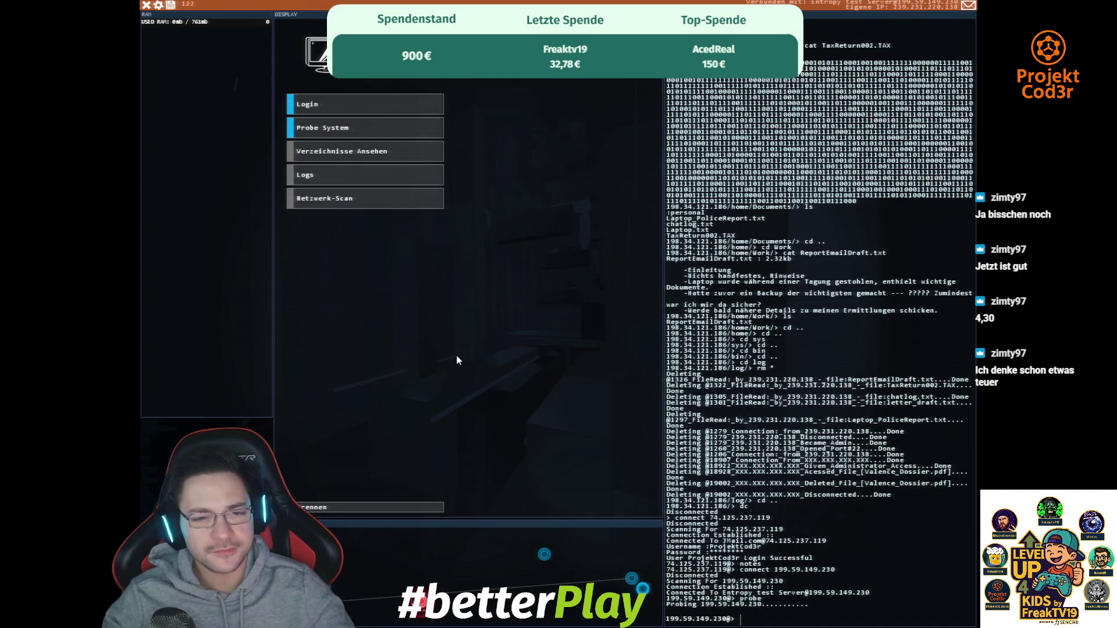
type("SSHcrack")
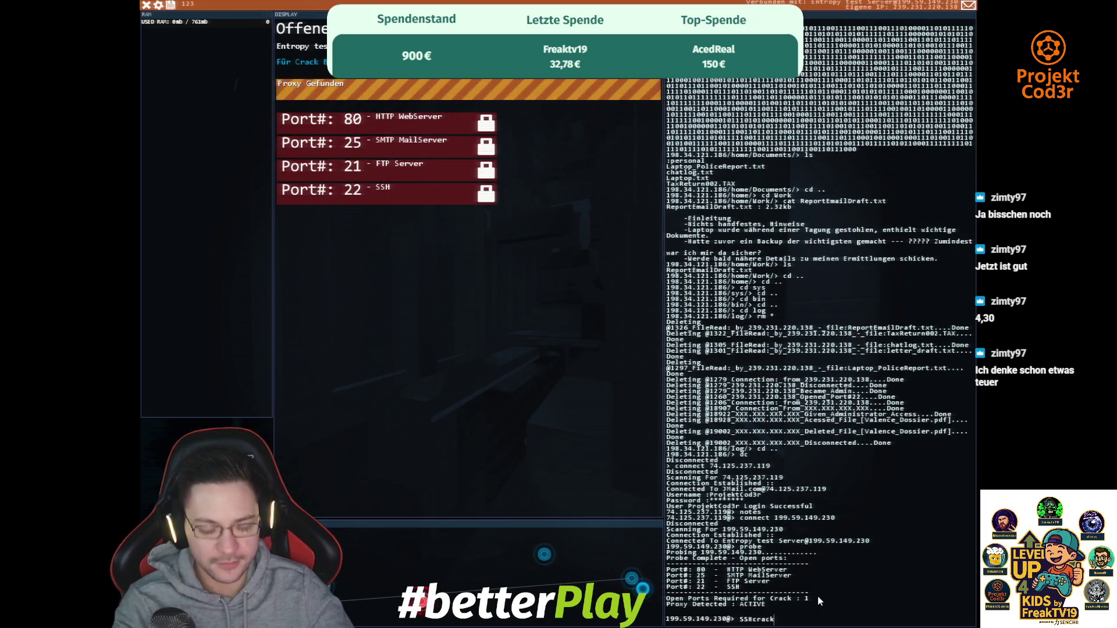
type(" 21")
key("Return")
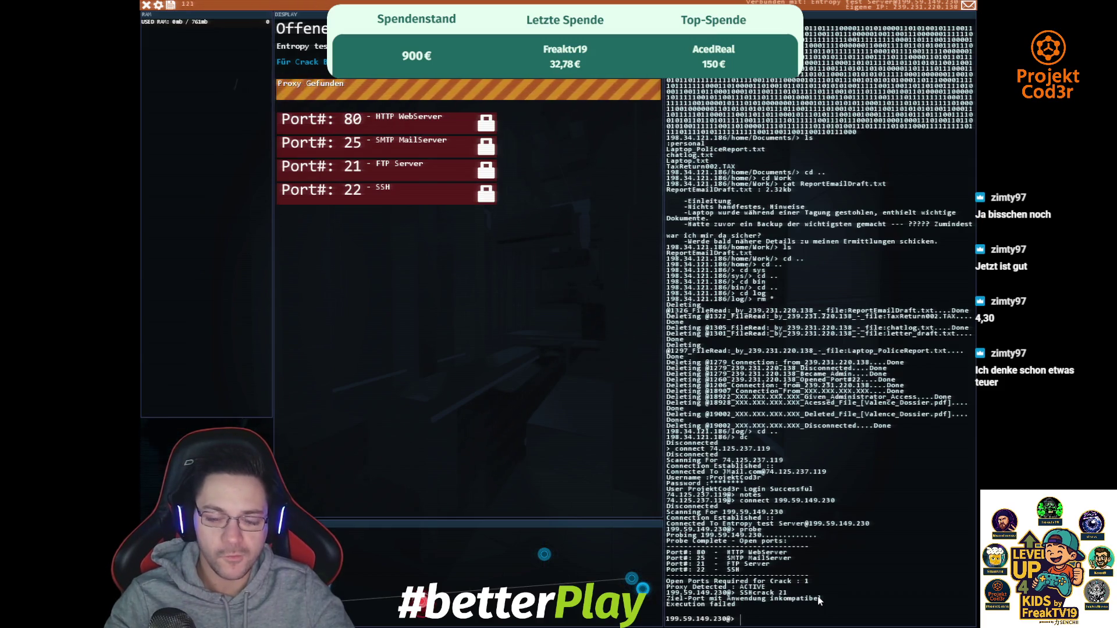
- Try shell and PortHack on the server, then connect to the Network Education Archives
type("shell")
key("Return")
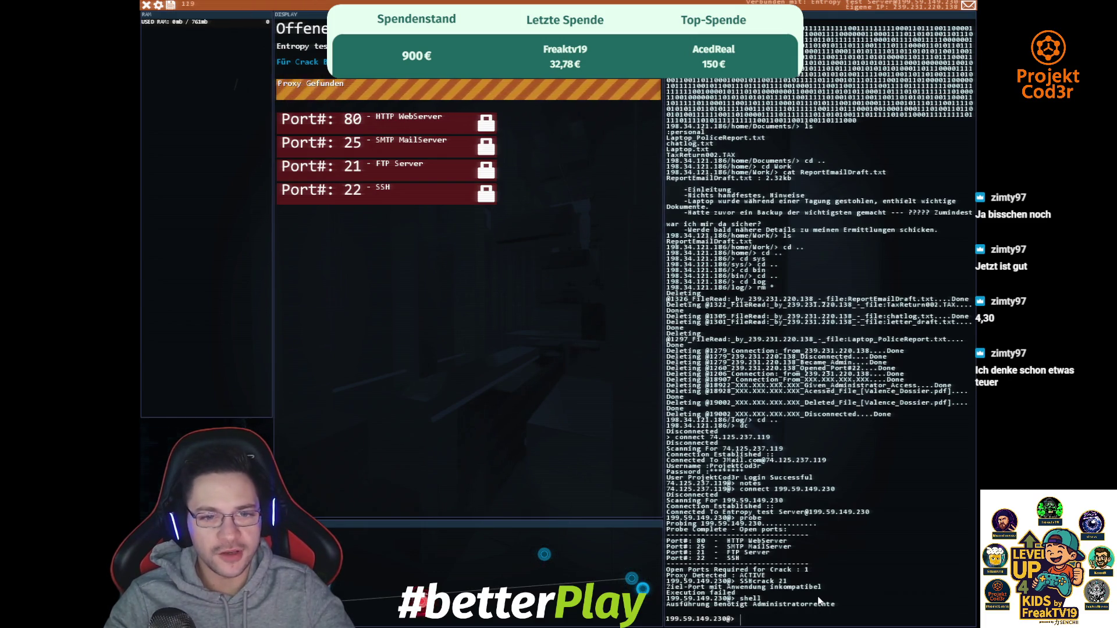
type("PortHack 21")
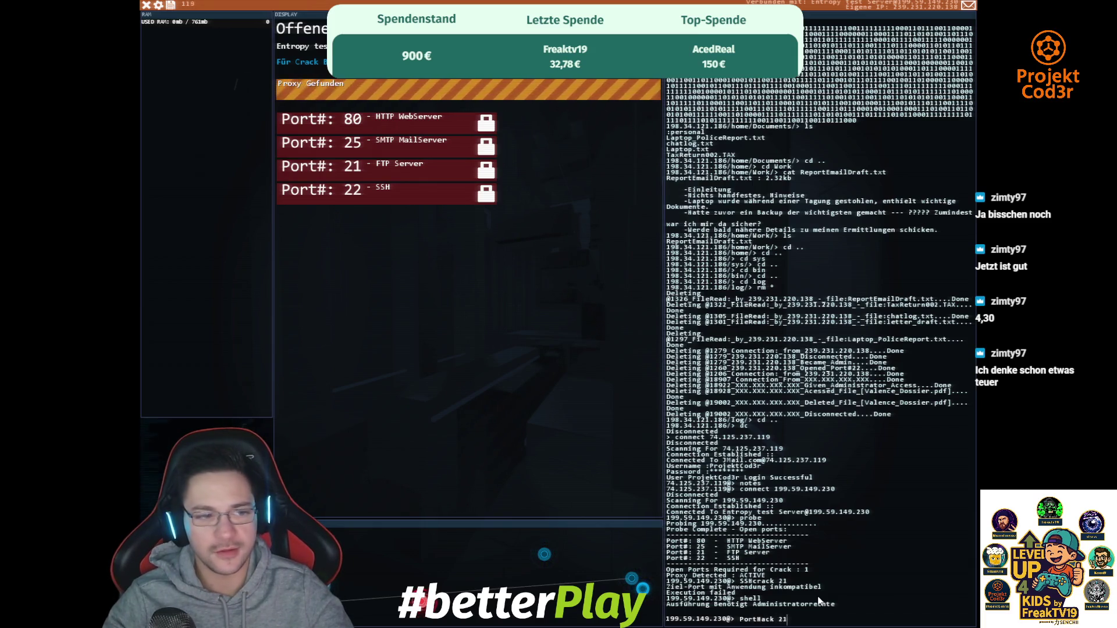
key("Return")
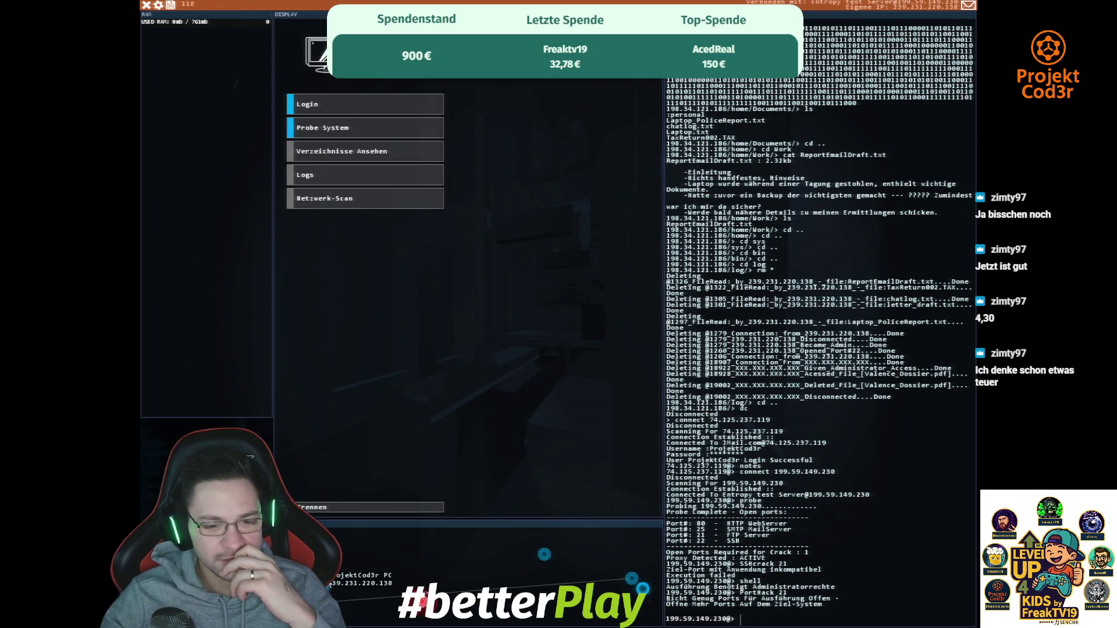
left_click(423, 601)
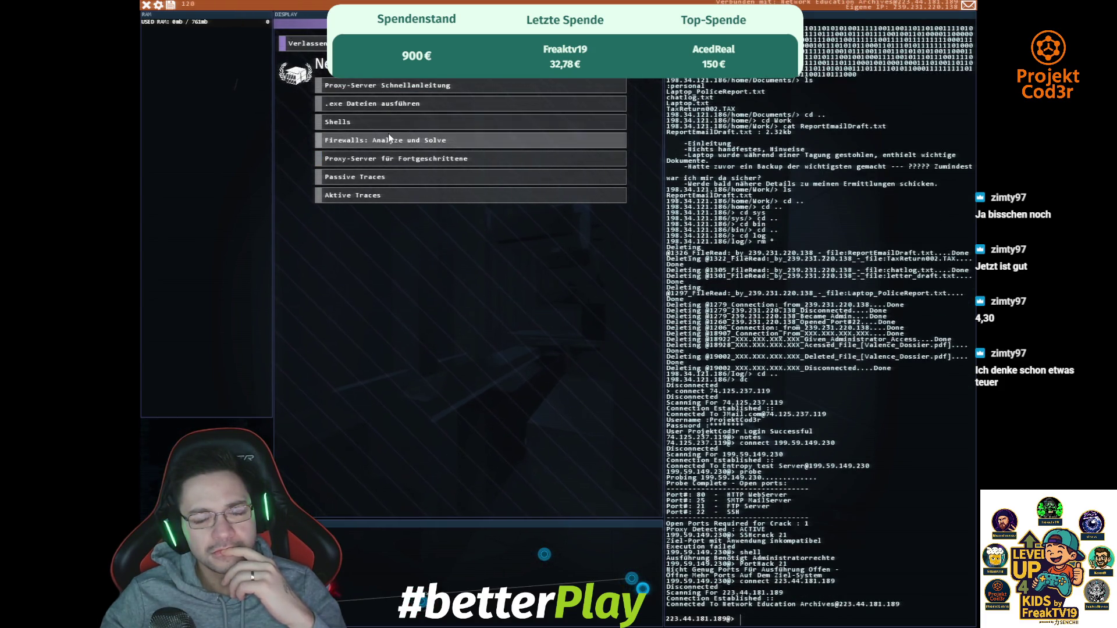
- Read the Proxy-Server Schnellanleitung guide, then reconnect to and probe the Entropy test Server
left_click(390, 86)
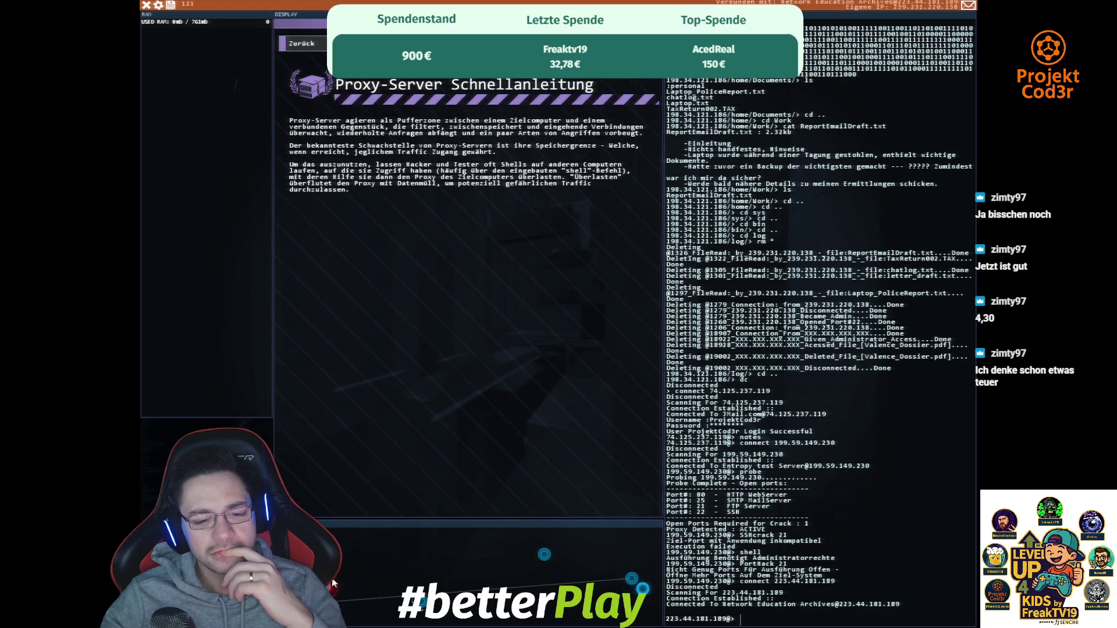
left_click(452, 603)
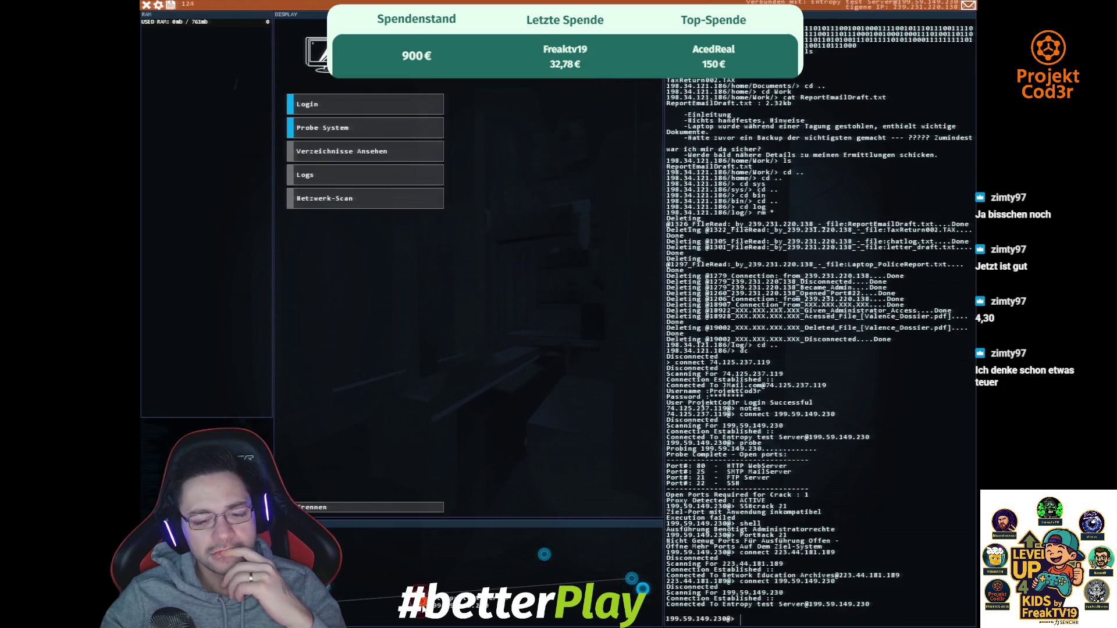
left_click(337, 127)
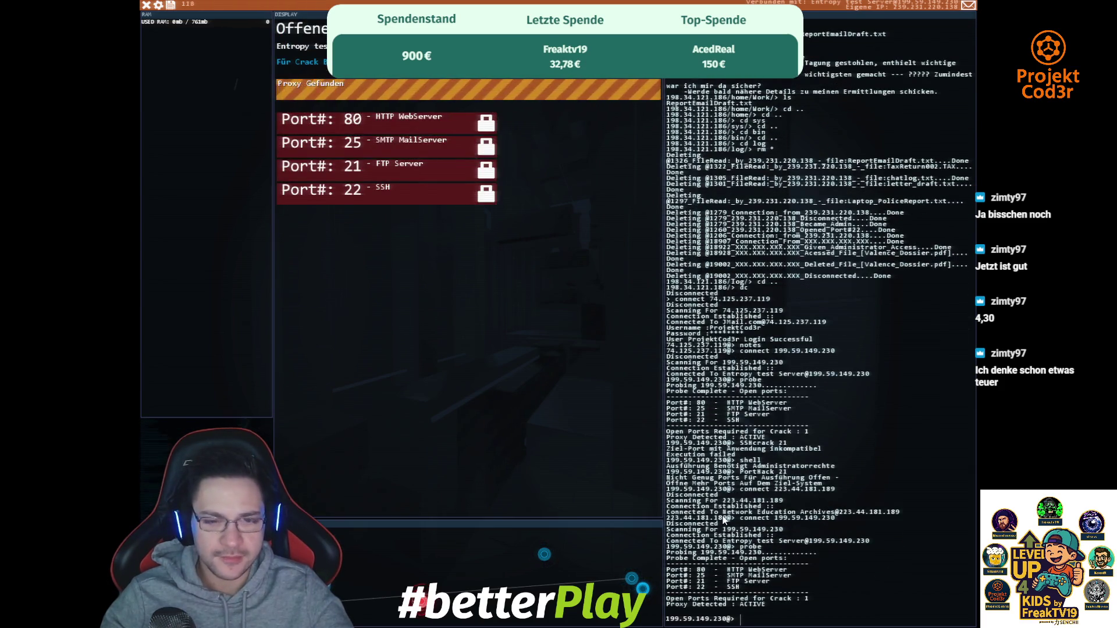
- Run SSHcrack 22, which is refused because the server's proxy is active
type("shell")
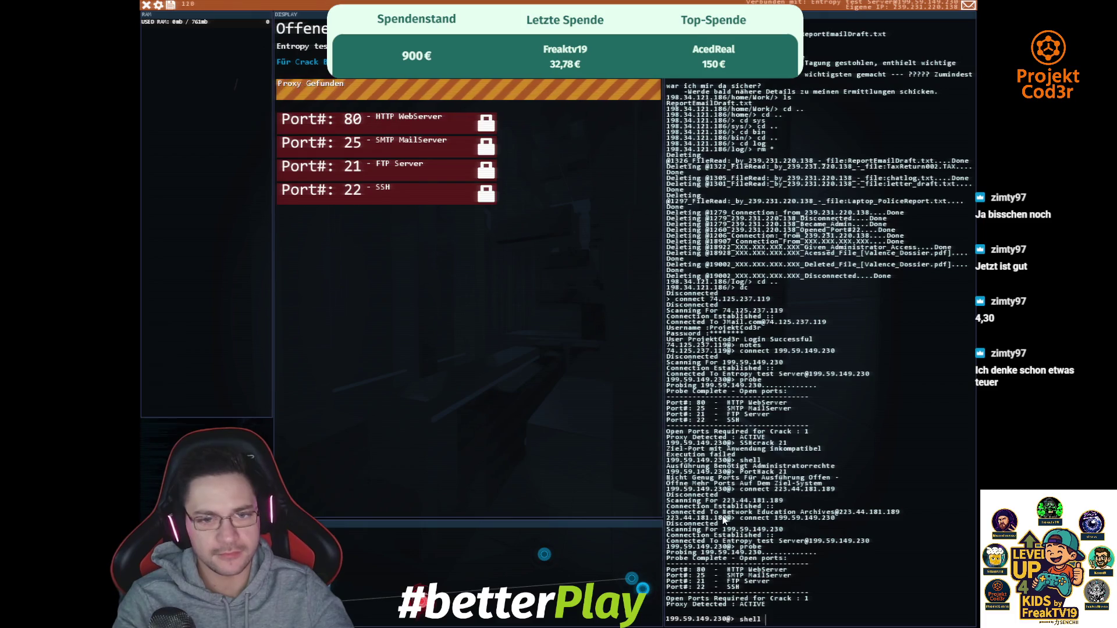
key("BackSpace")
key("BackSpace")
key("BackSpace")
type("SSHcrack2")
key("BackSpace")
type("22")
key("Return")
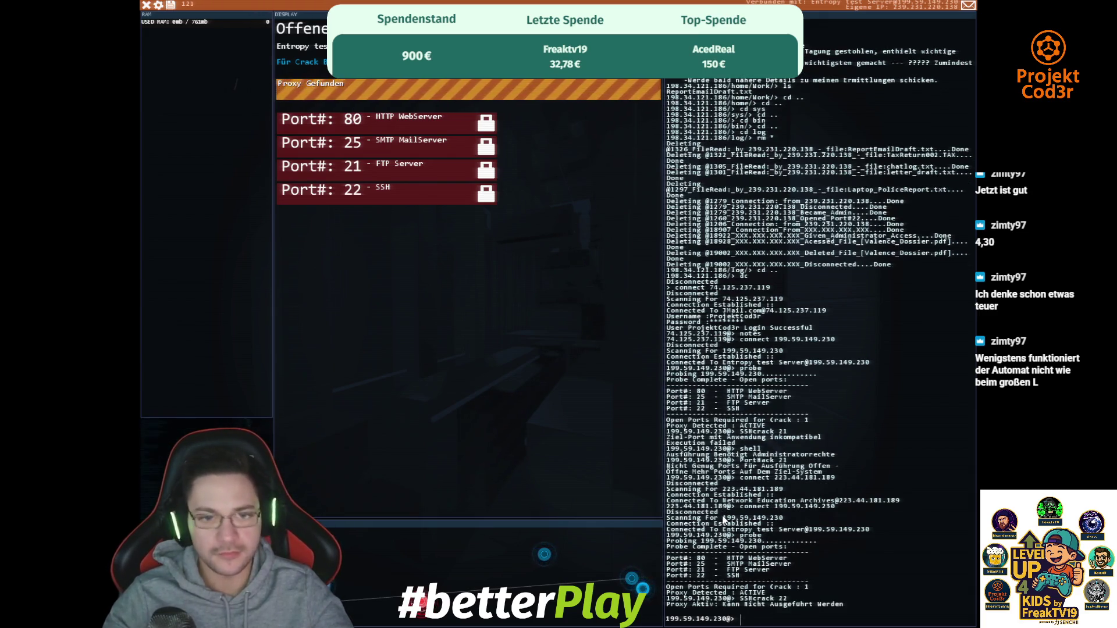
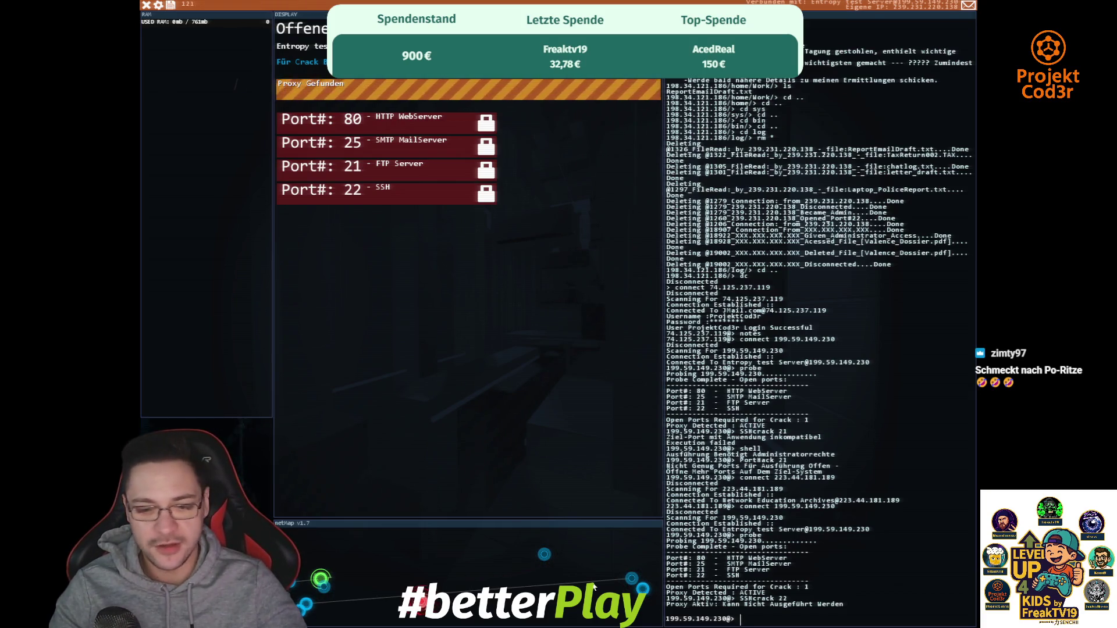
- Connect through the Entropy Asset Cache to the bedroom PC at 198.34.121.186, then the Entropy test server
left_click(631, 578)
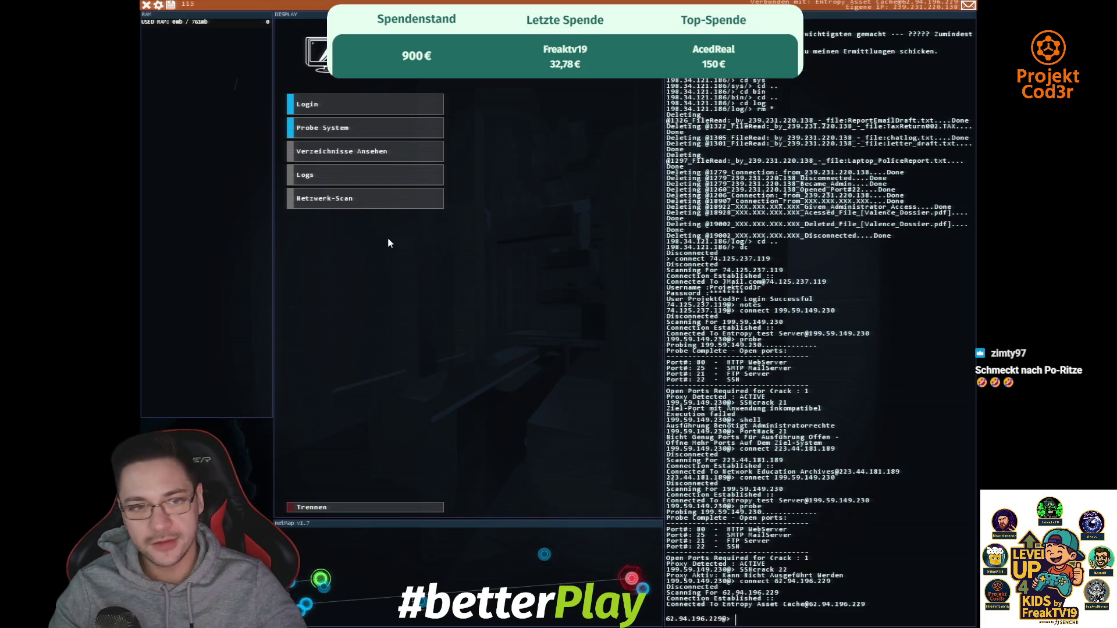
left_click(642, 589)
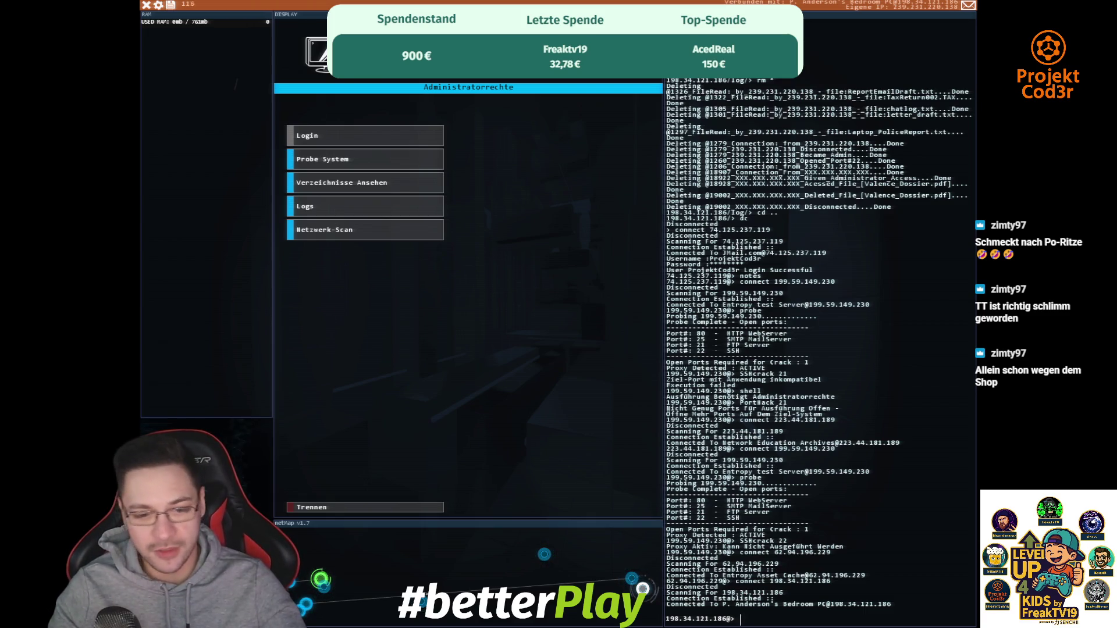
left_click(291, 582)
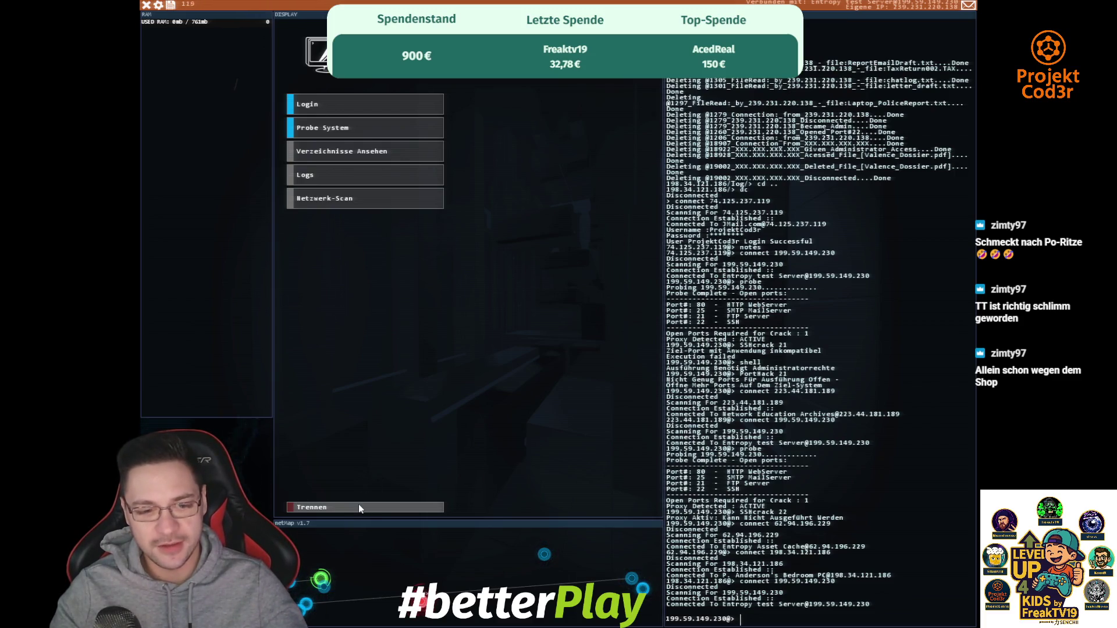
- Disconnect from the Entropy test server at 199.59.149.230
left_click(436, 506)
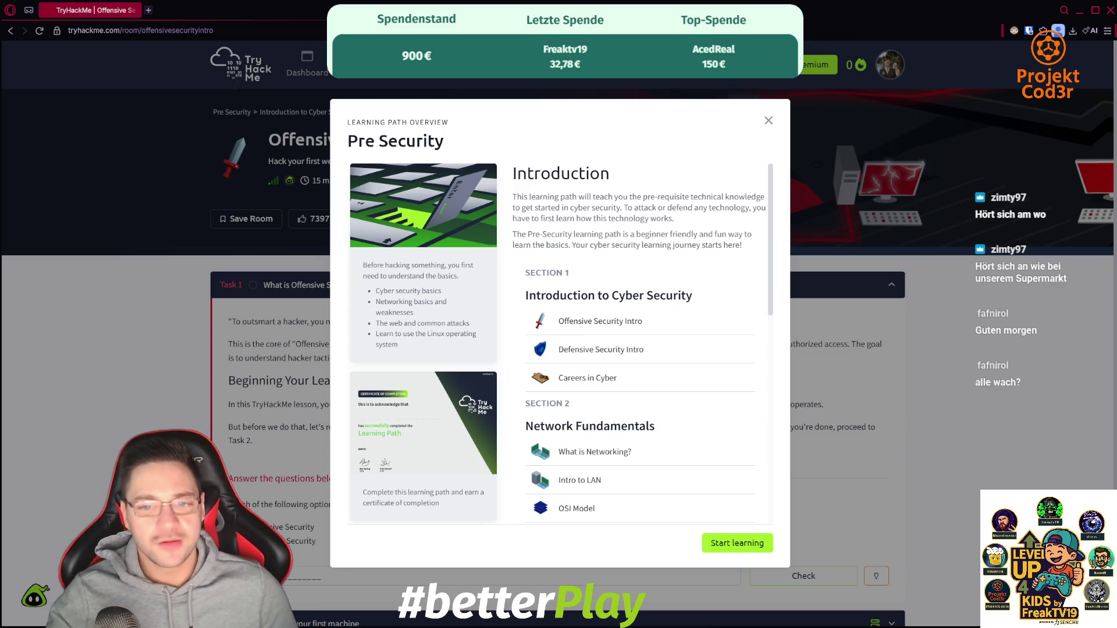
scroll(559, 344, "down", 3)
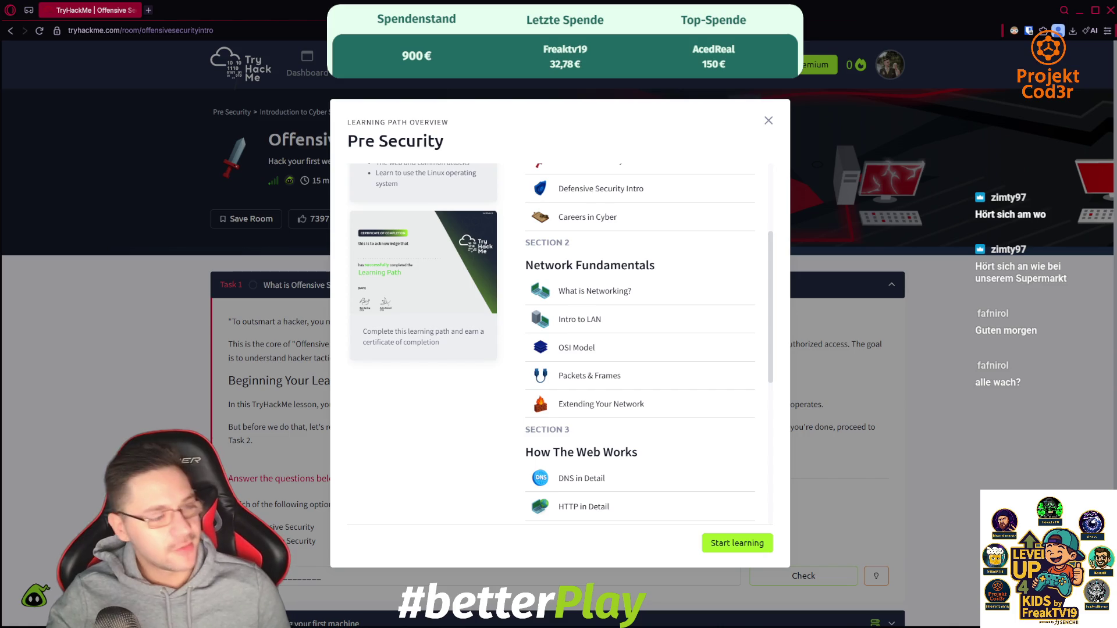
scroll(559, 343, "down", 2)
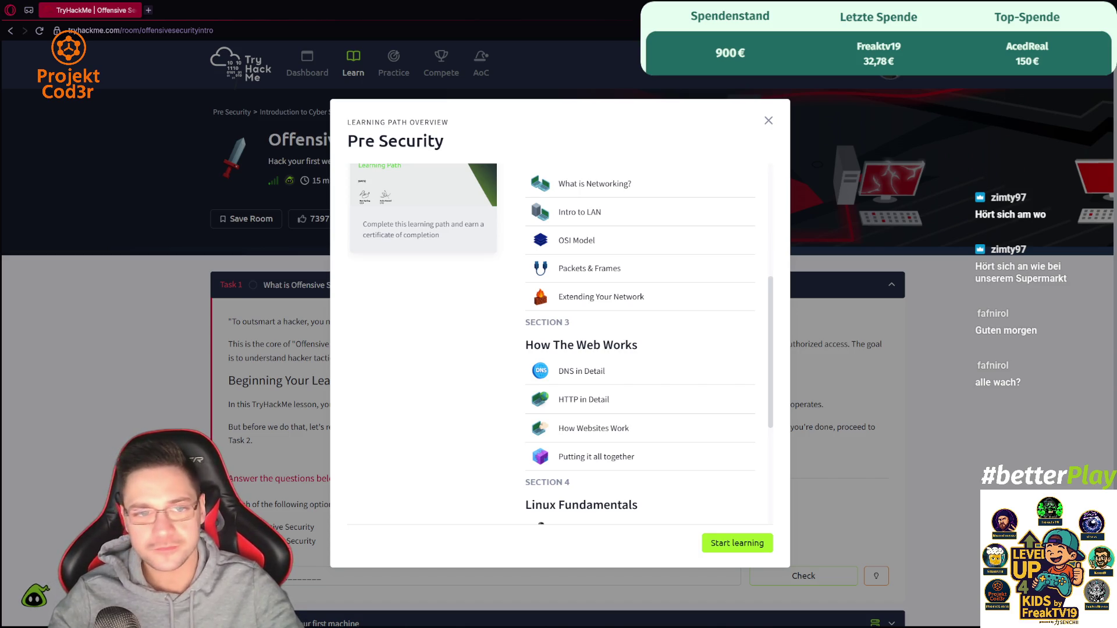
scroll(640, 344, "down", 5)
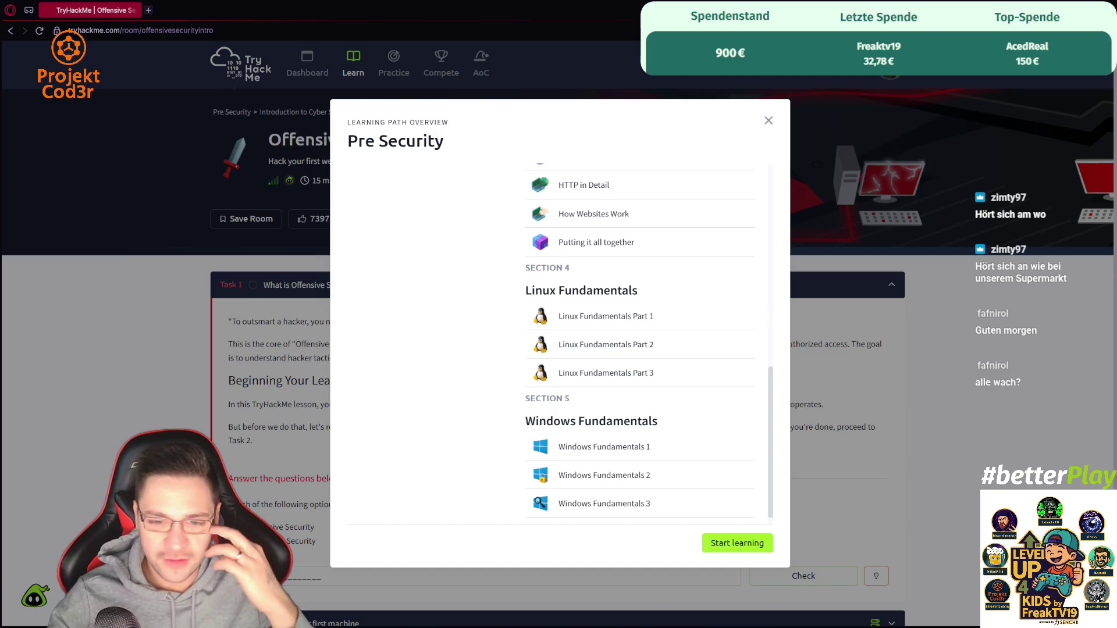
scroll(640, 343, "down", 1)
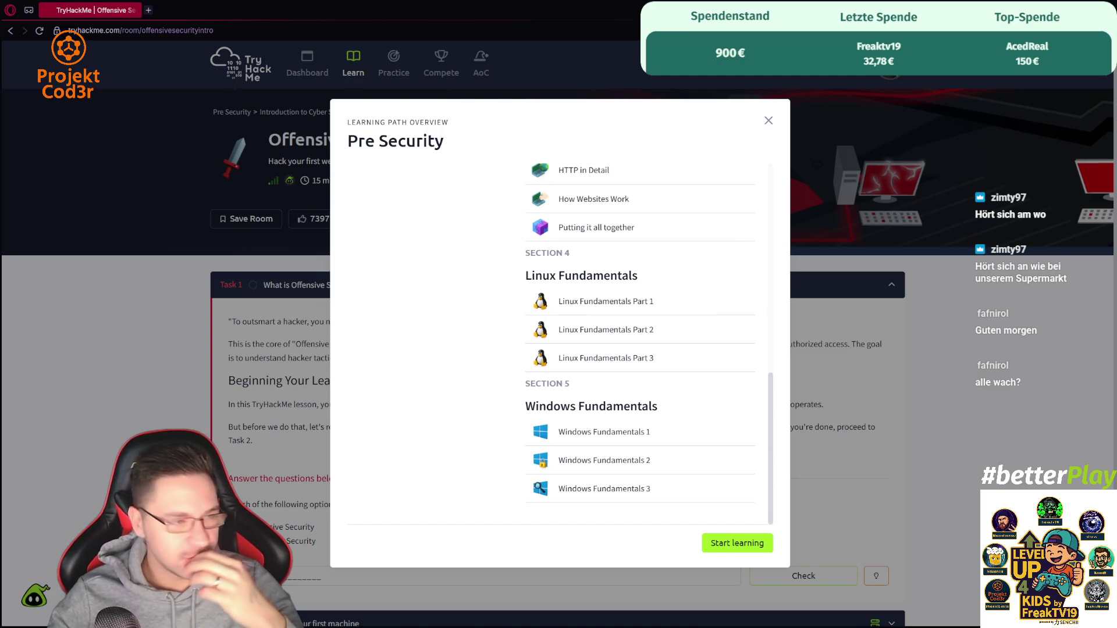
scroll(558, 343, "up", 10)
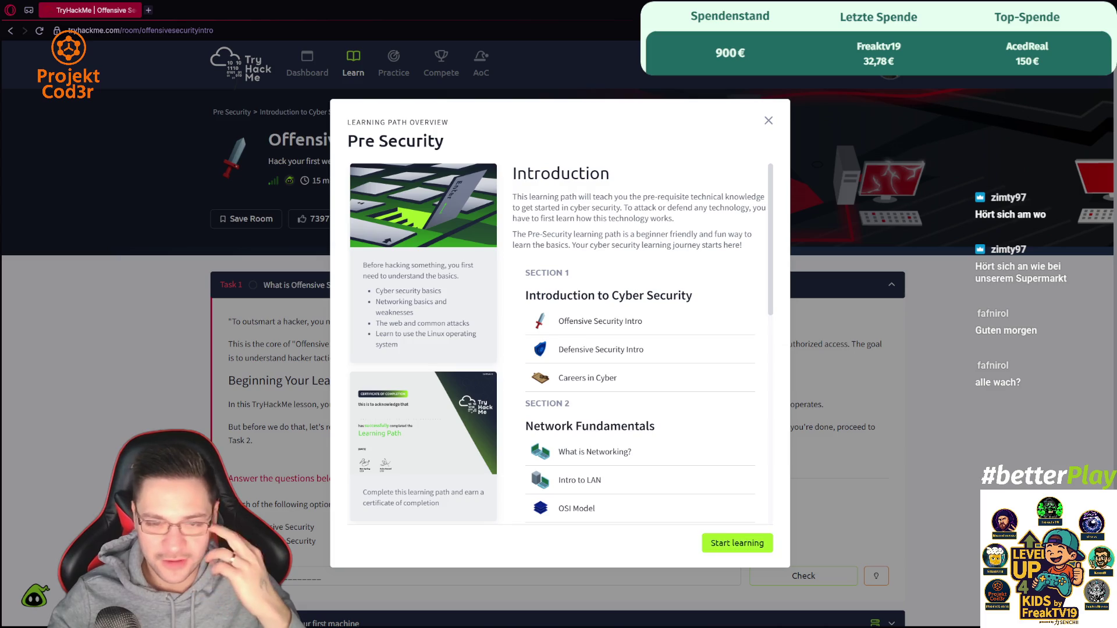
triple_click(664, 327)
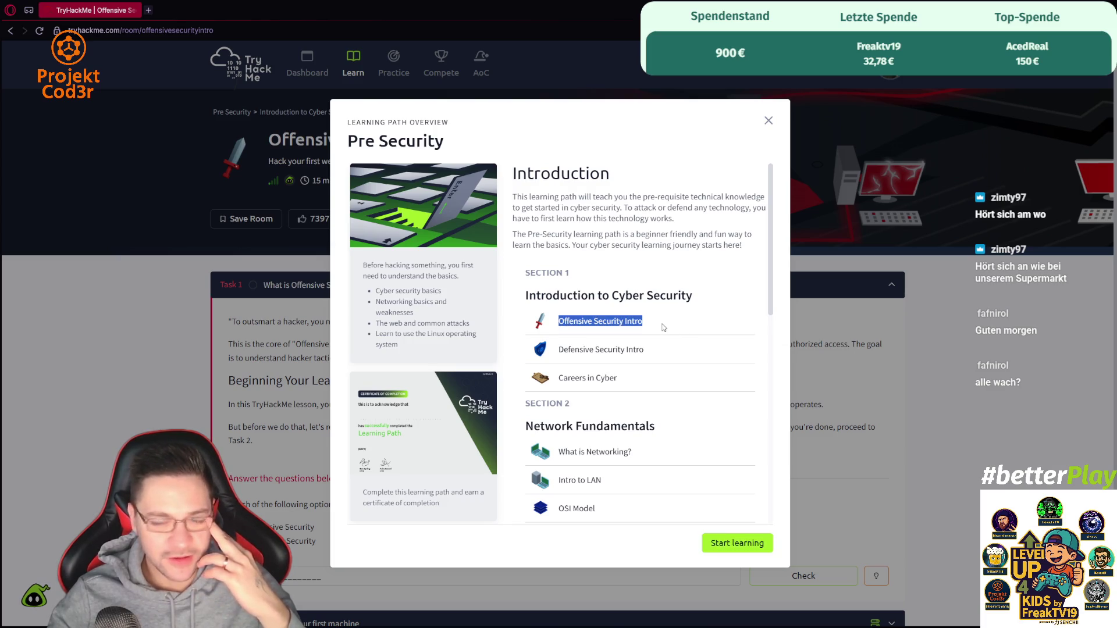
left_click(560, 350)
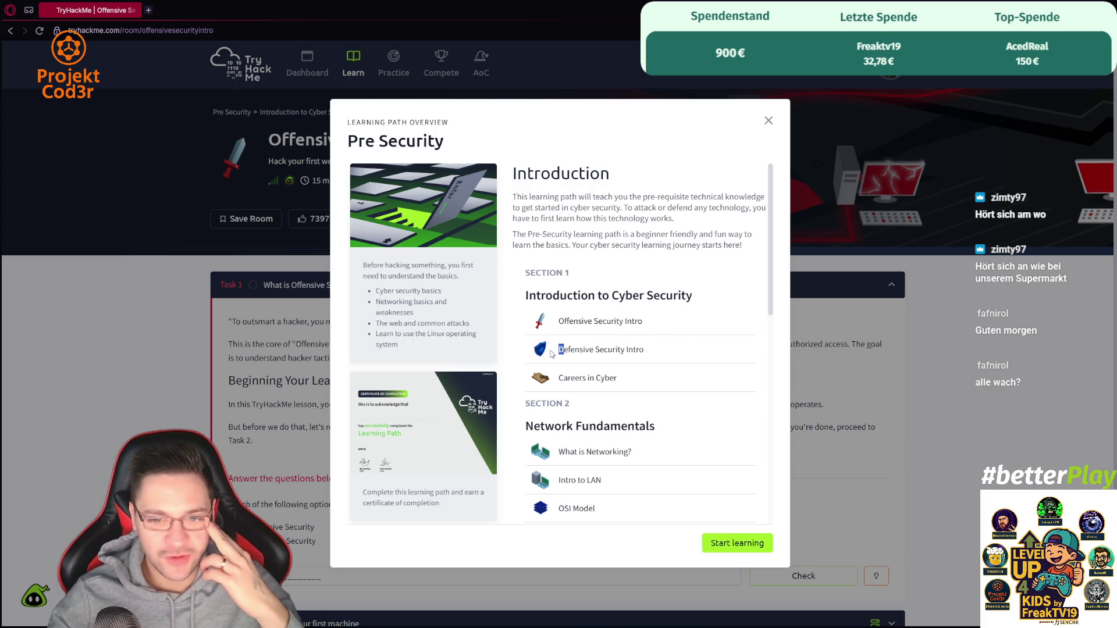
left_click(640, 350, "shift")
left_click_drag(640, 350, 645, 350)
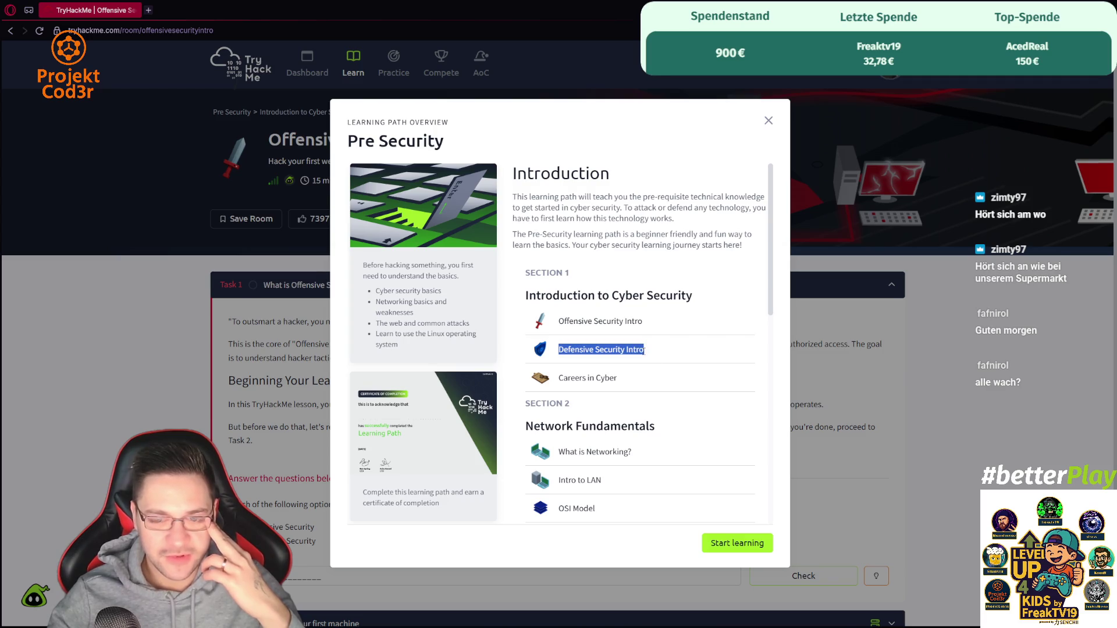
left_click(496, 333)
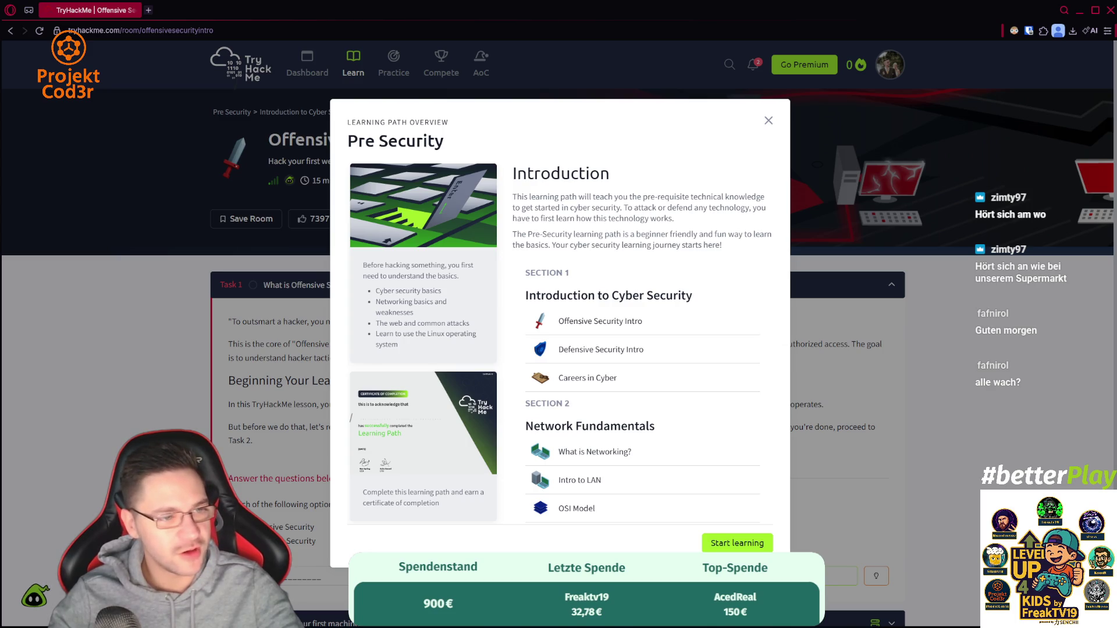
- Close the Pre Security overview and bring up Task 1's Offensive versus Defensive Security question
key("Escape")
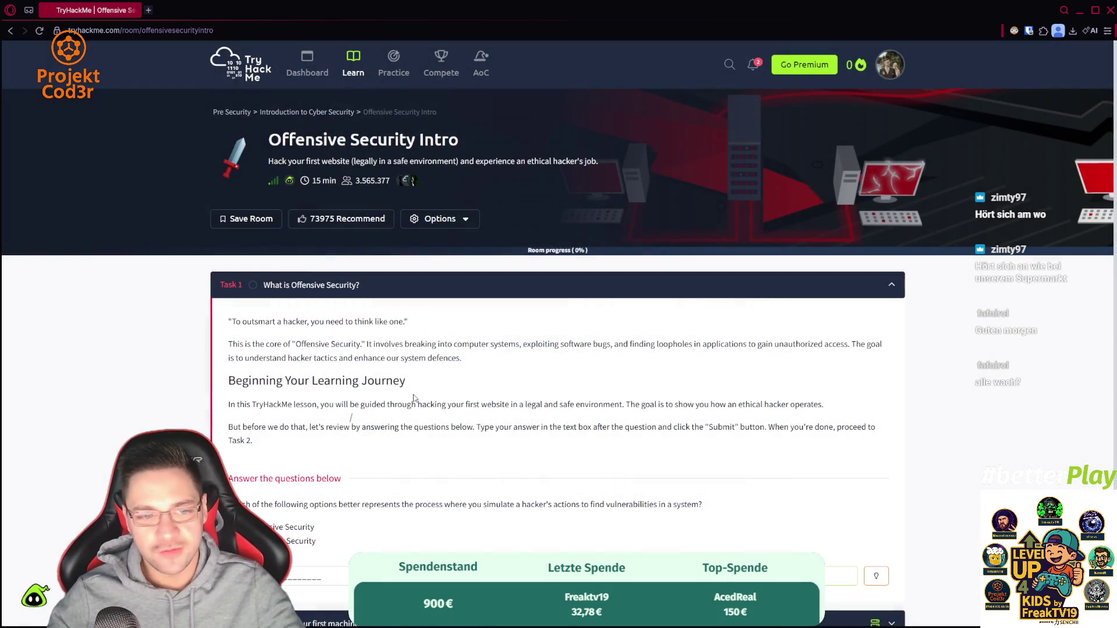
scroll(363, 317, "down", 1)
left_click_drag(232, 259, 504, 270)
left_click(497, 270)
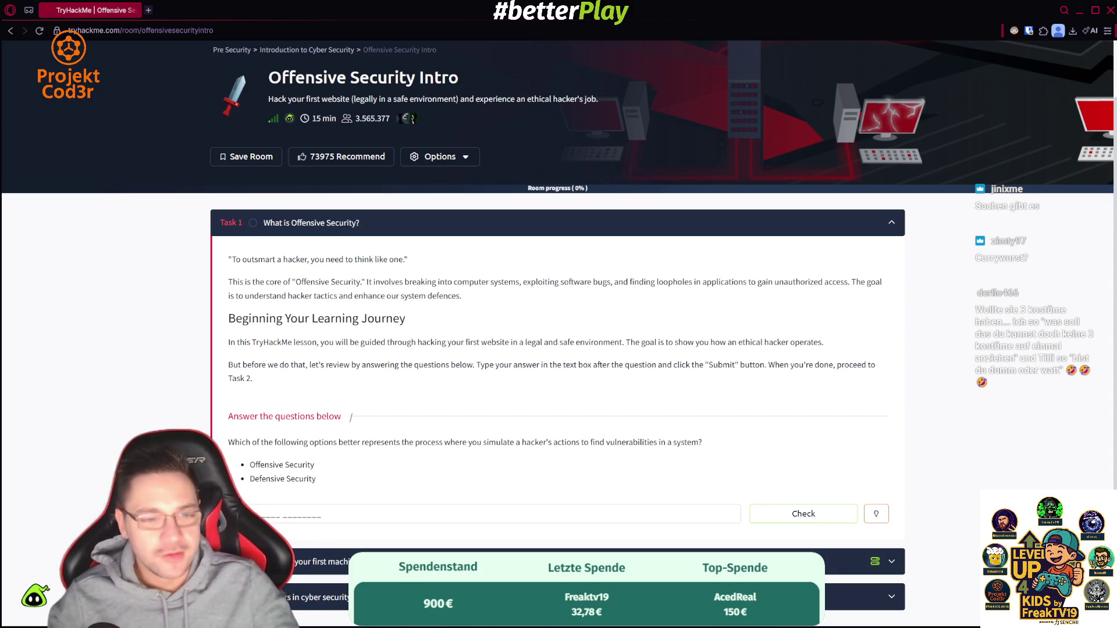
triple_click(343, 465)
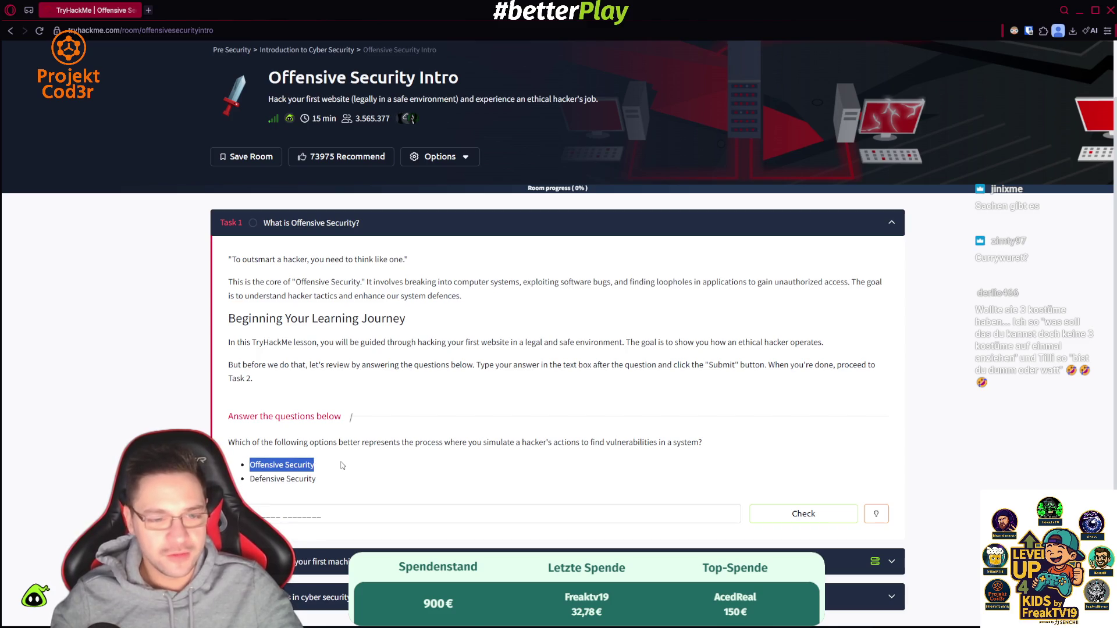
- Submit 'Offensive Security' as Task 1's answer, then expand Task 2 on hacking the first machine
left_click(335, 466)
left_click(306, 514)
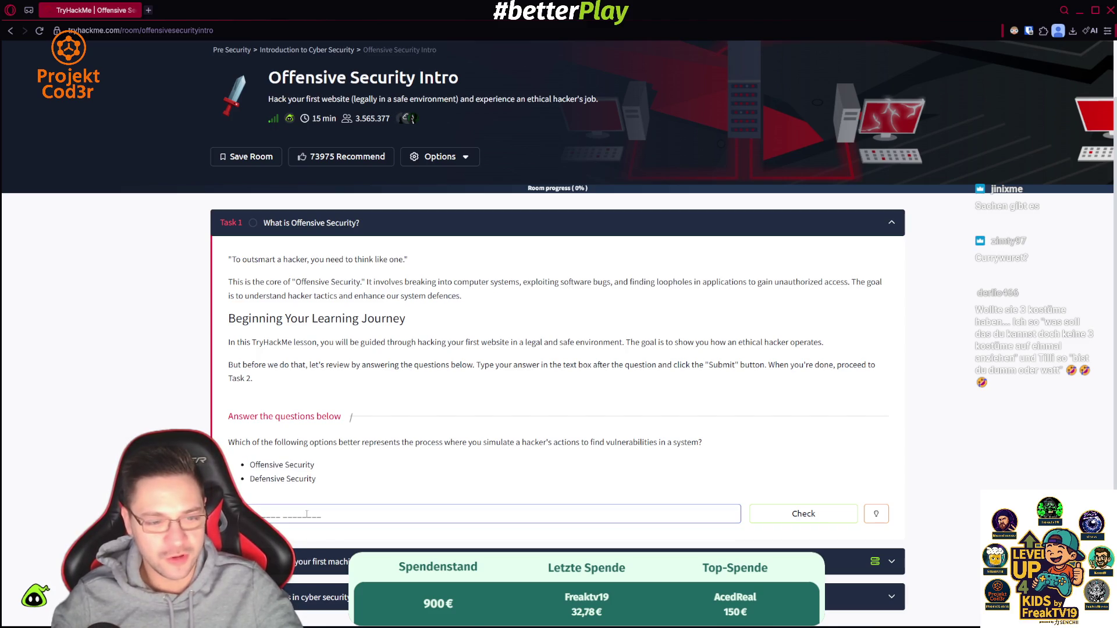
left_click(801, 514)
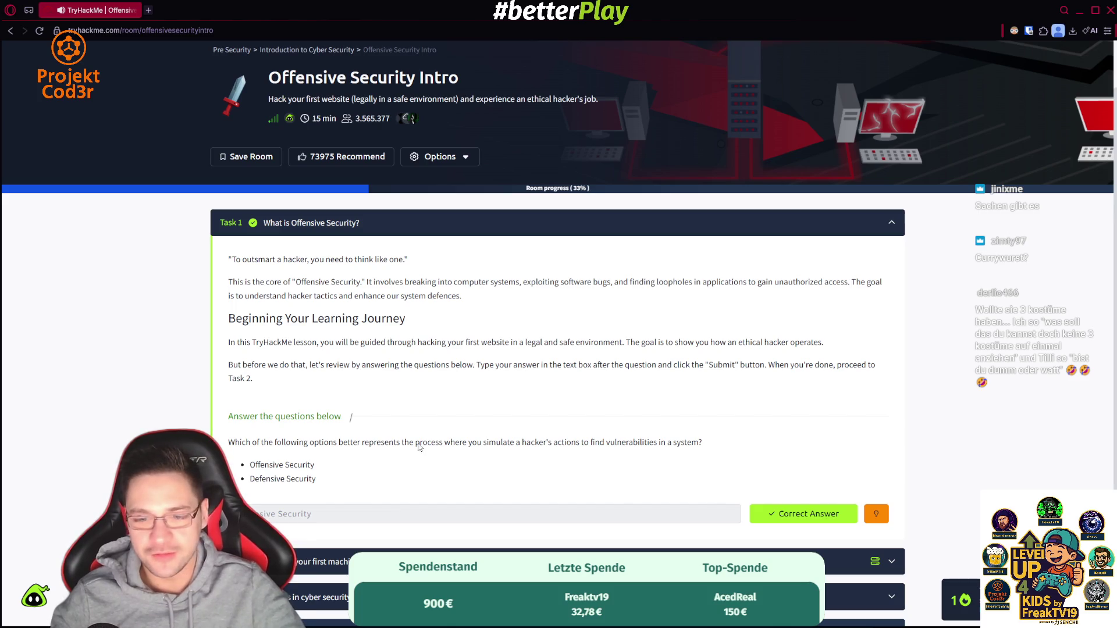
scroll(385, 433, "down", 2)
left_click(302, 439)
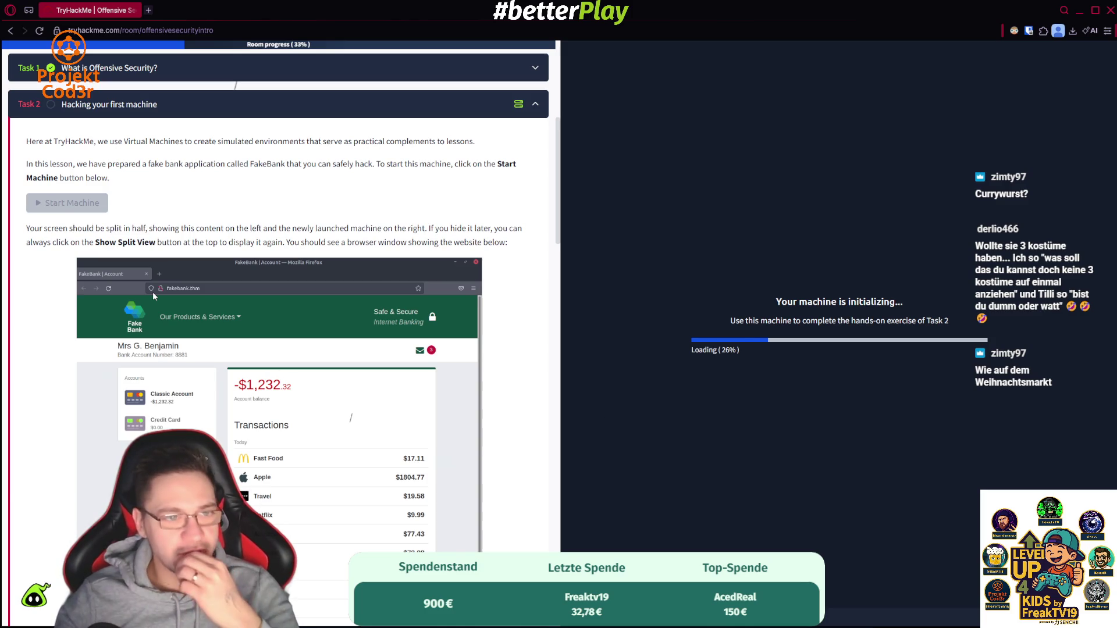
- Scroll through the Task 2 instructions while the FakeBank machine boots
scroll(153, 291, "down", 2)
scroll(153, 296, "down", 5)
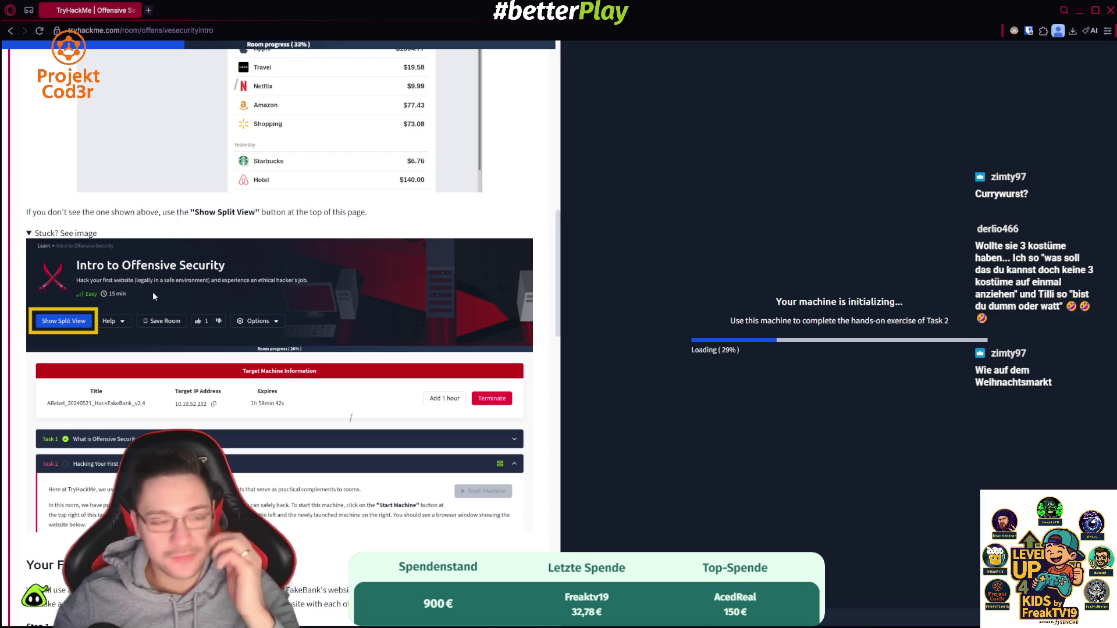
scroll(153, 297, "down", 2)
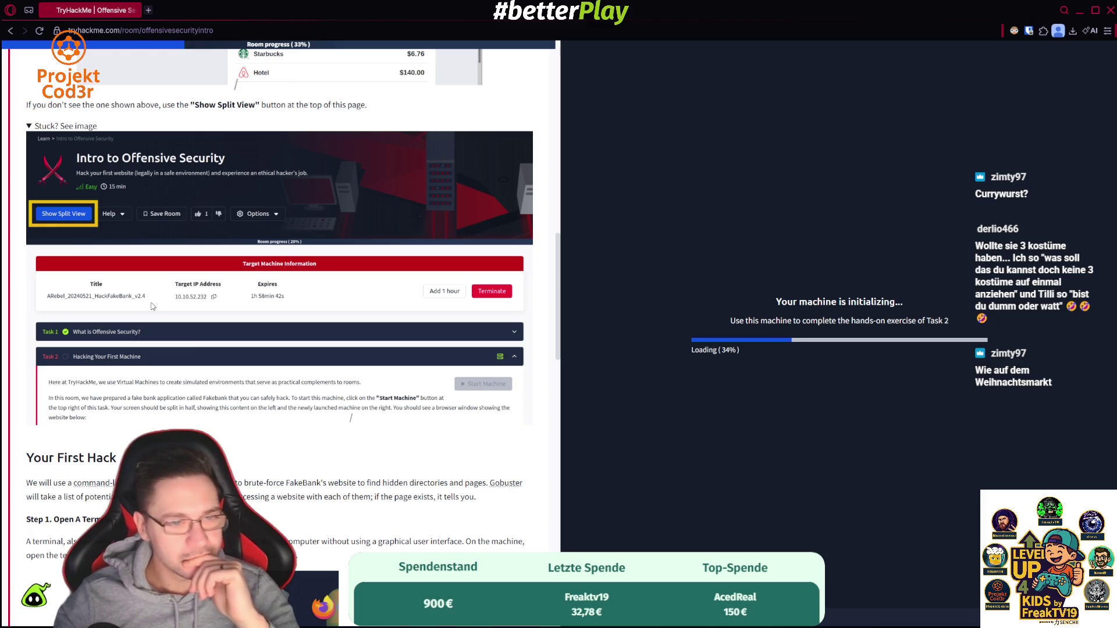
scroll(152, 306, "up", 1)
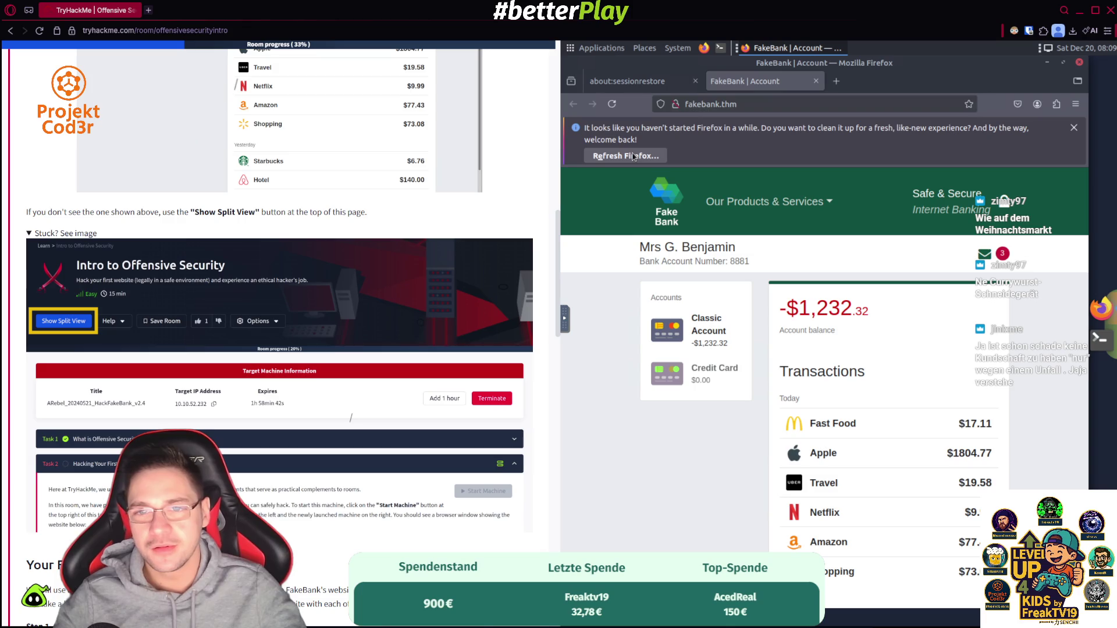
- Dismiss Firefox's refresh bar and go to FakeBank's Our Products & Services > Accounts page
scroll(937, 376, "down", 2)
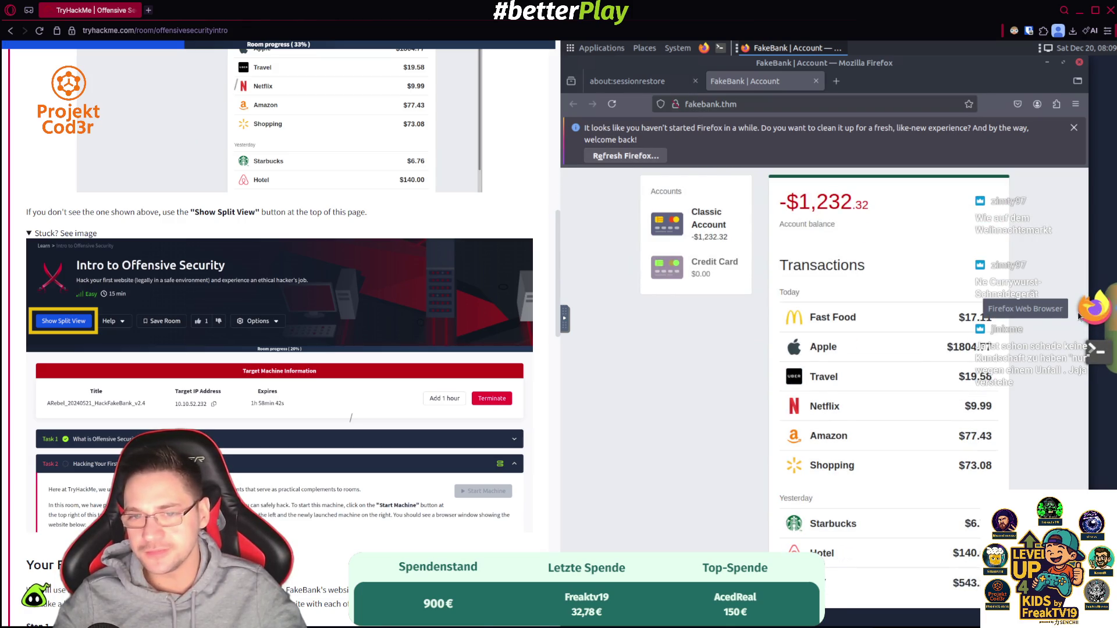
left_click(1074, 128)
scroll(784, 310, "up", 2)
left_click(990, 203)
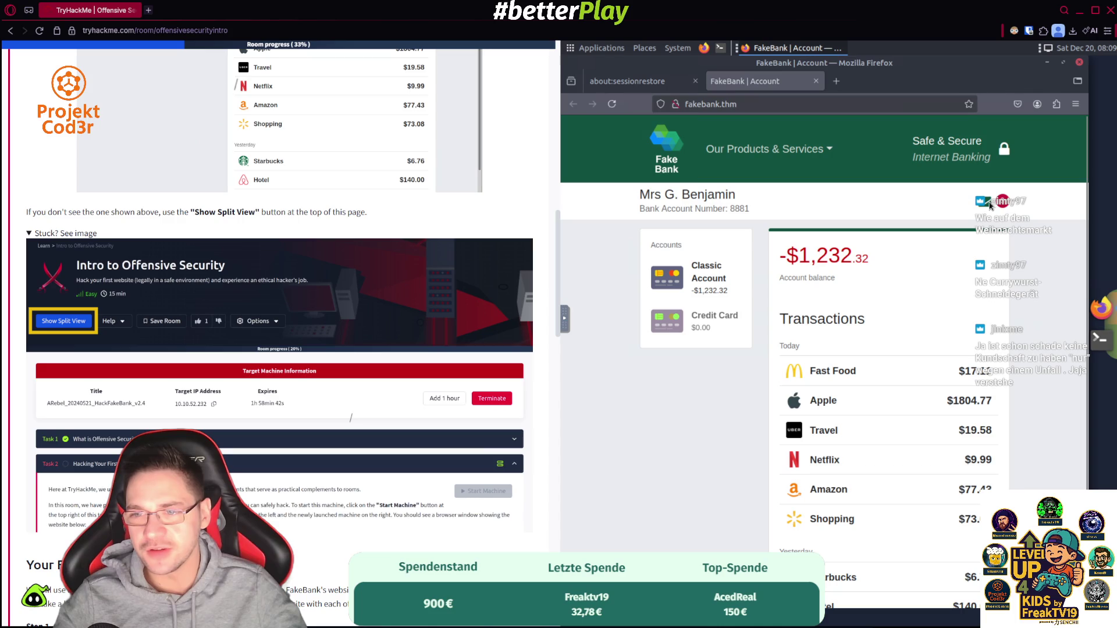
left_click(812, 151)
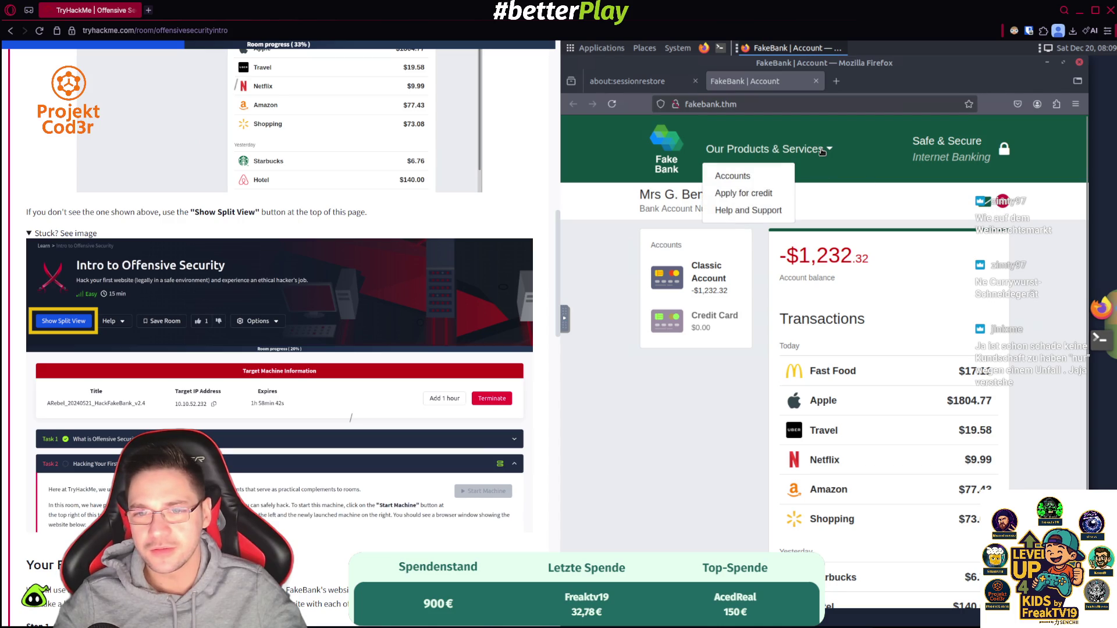
left_click(740, 181)
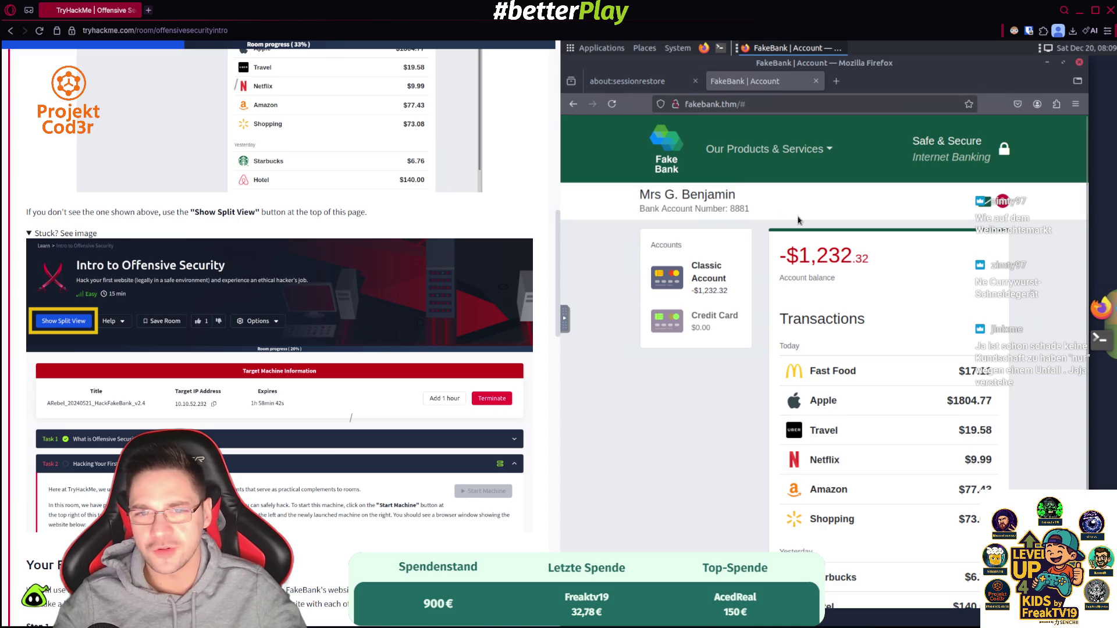
- Check the previous tabs on the Restore Session page, then return to the FakeBank tab
left_click(634, 86)
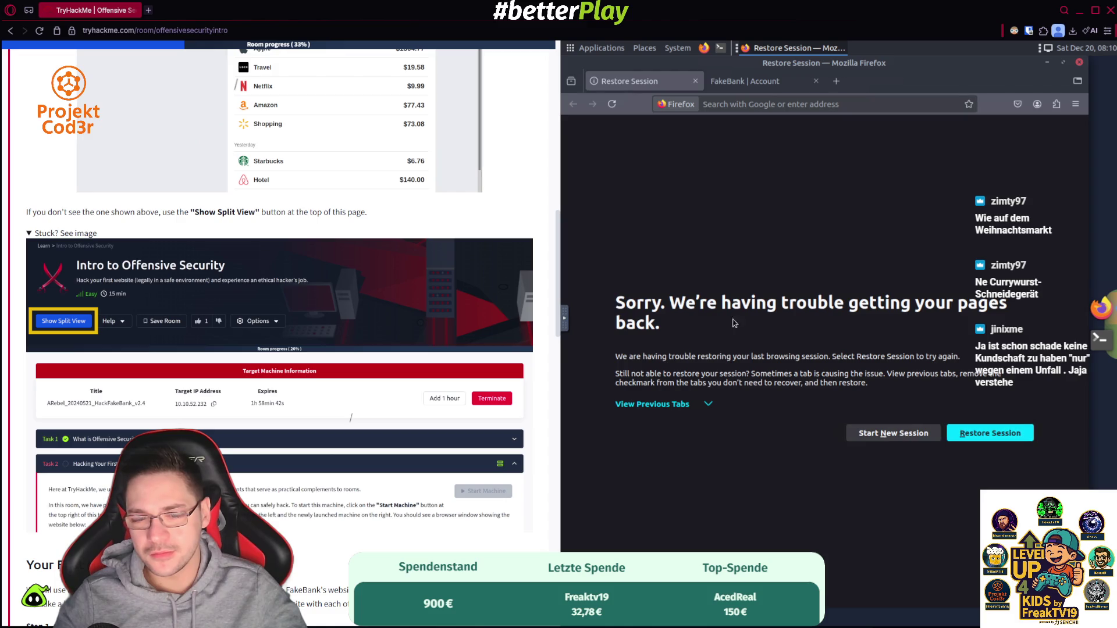
left_click(707, 408)
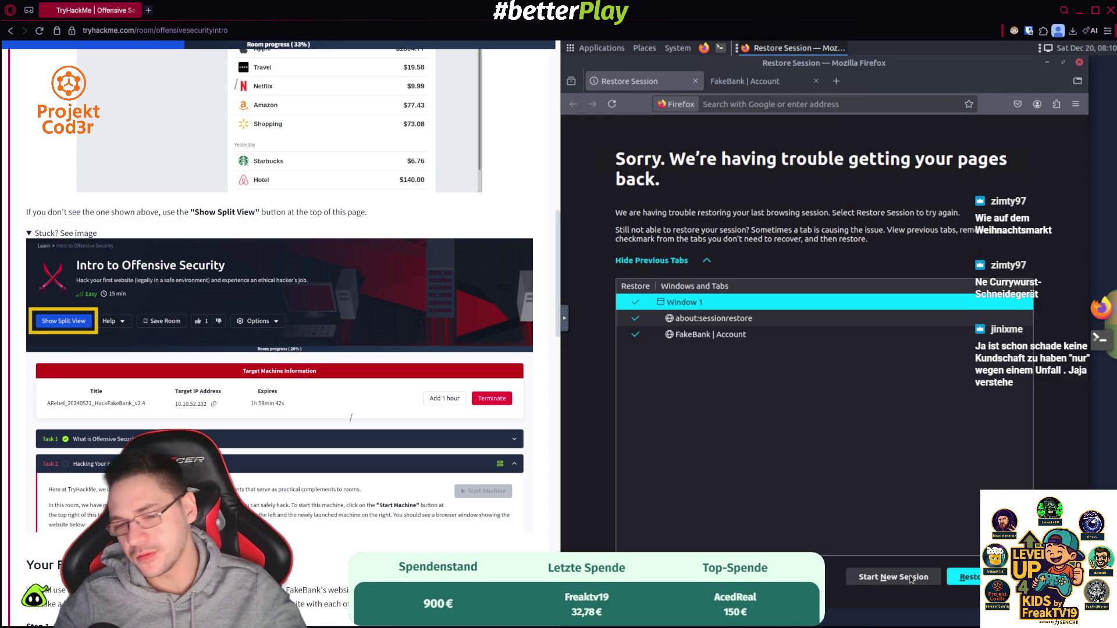
left_click(744, 81)
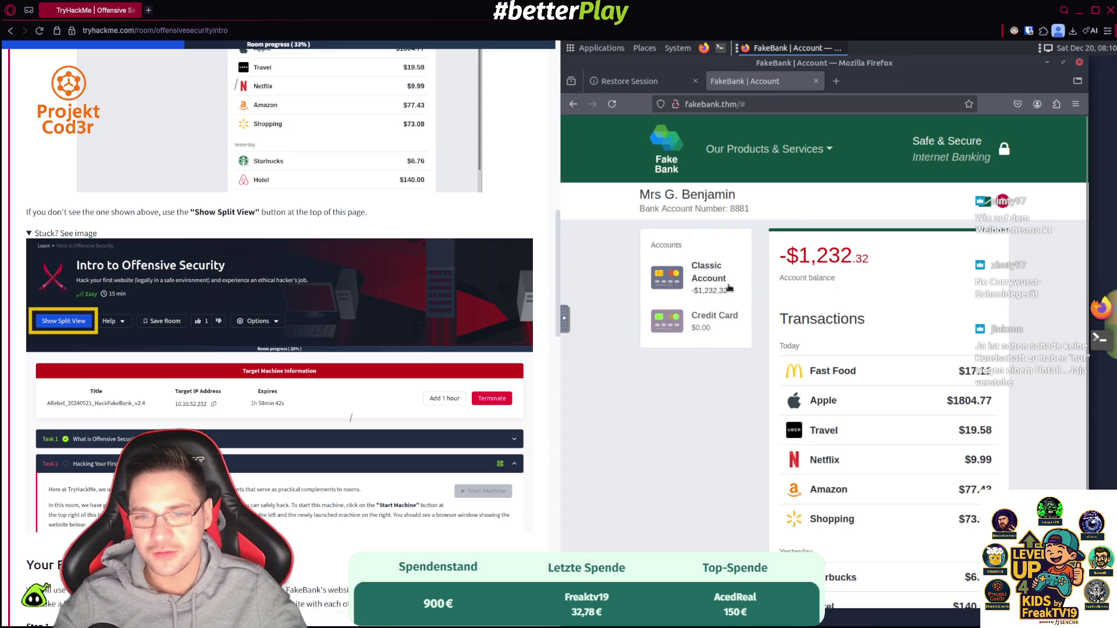
scroll(907, 332, "down", 1)
- Highlight the Apple transaction amount of $1804.77 on the FakeBank account page
scroll(907, 332, "down", 1)
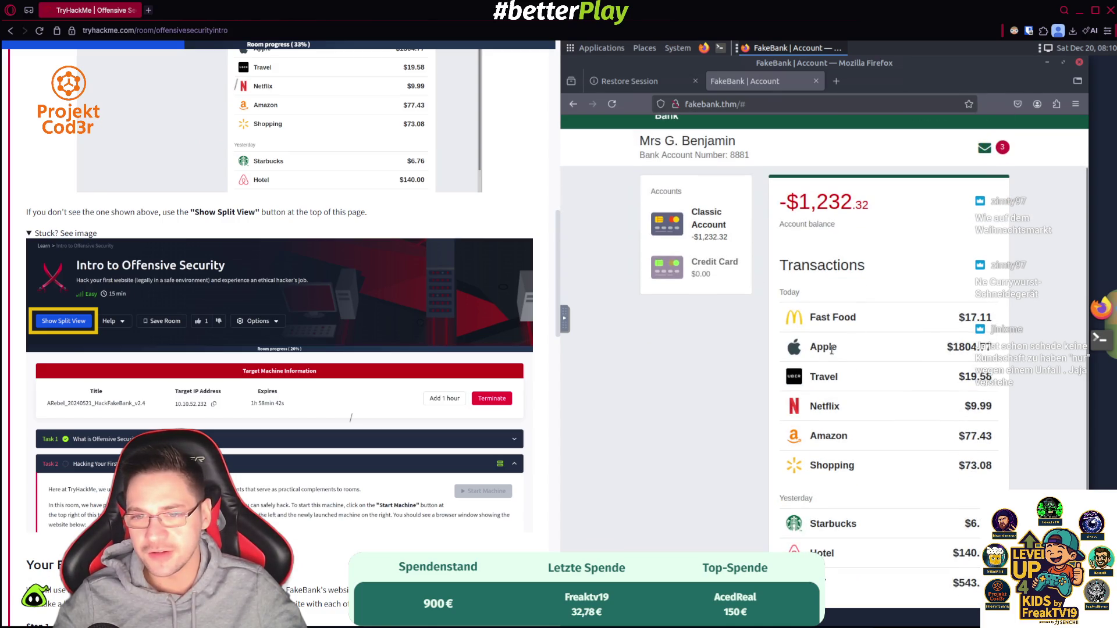
triple_click(956, 347)
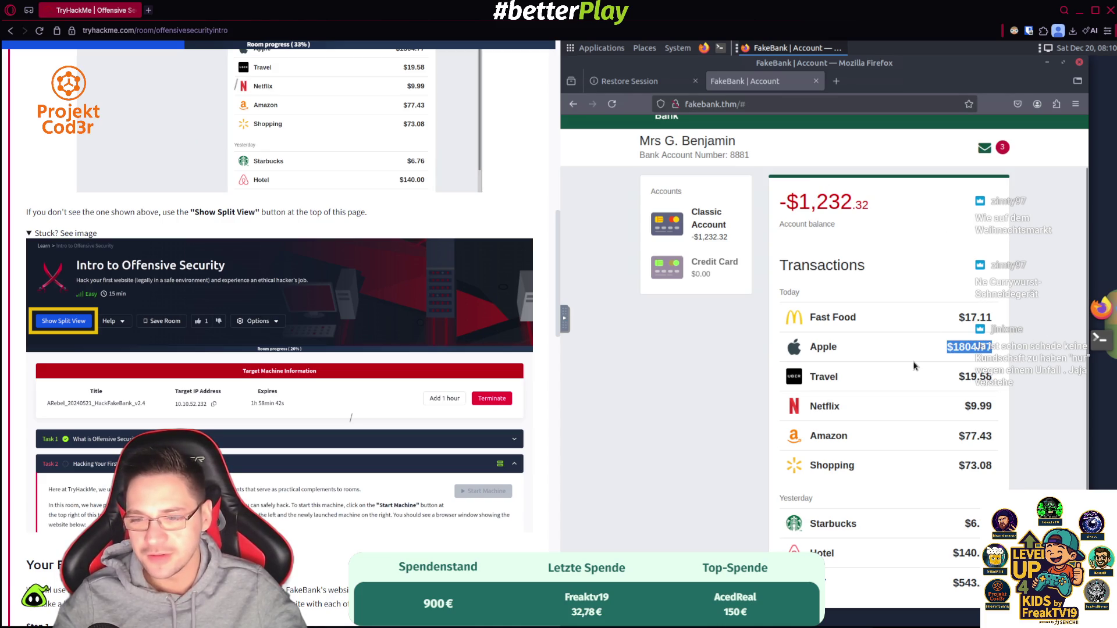
left_click(1005, 149)
- Scroll the task text to Step 2 Use Gobuster and close Firefox's application menu
left_click(1076, 103)
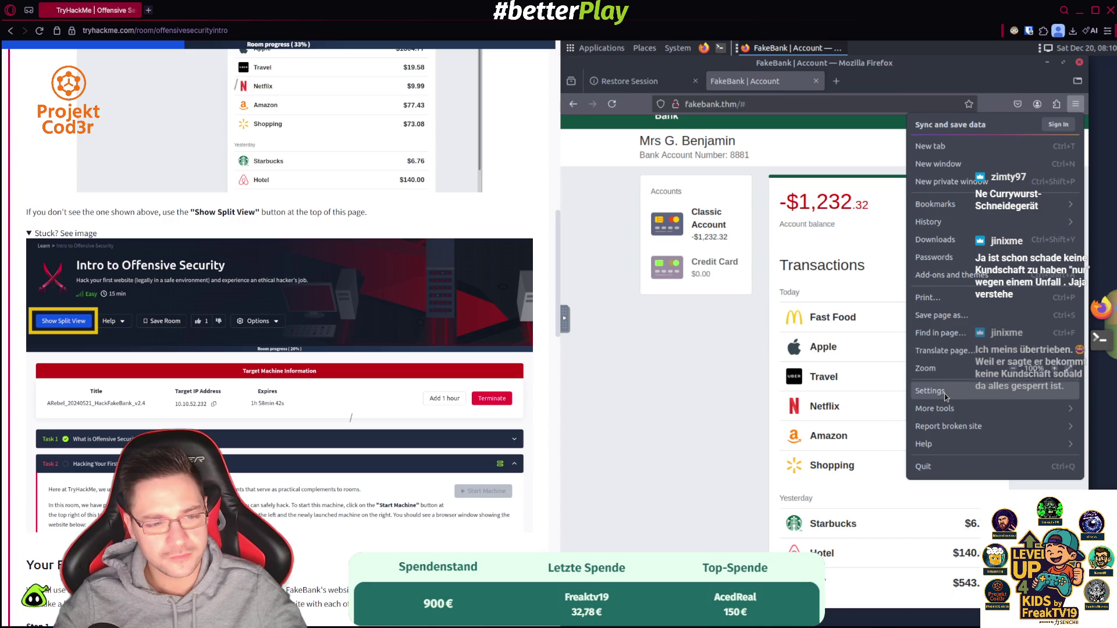
scroll(330, 498, "up", 3)
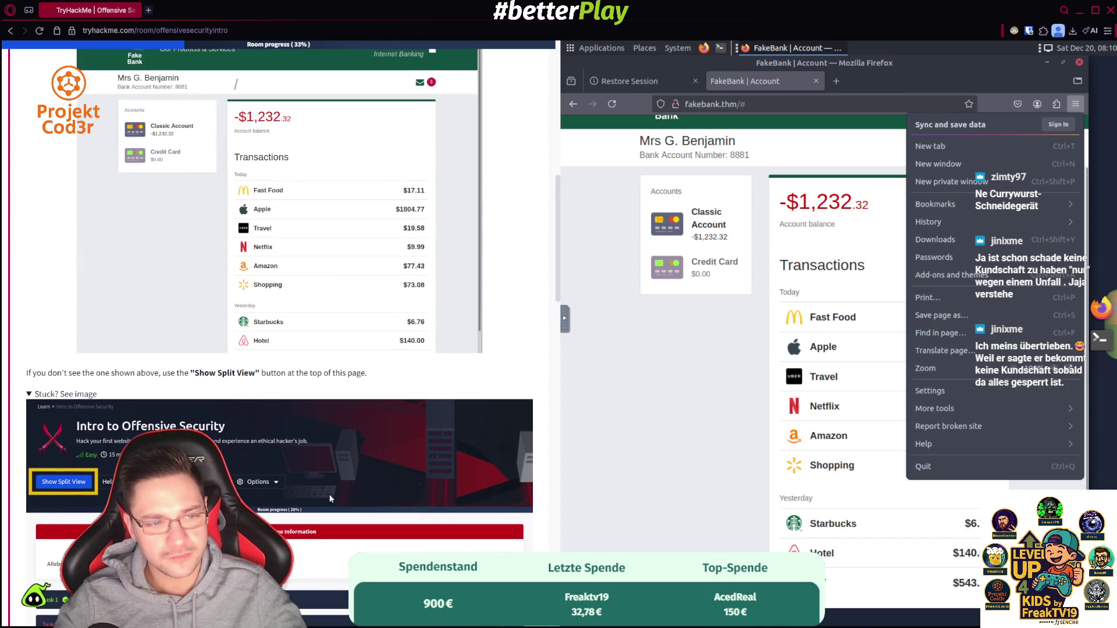
scroll(330, 494, "up", 1)
scroll(334, 378, "up", 2)
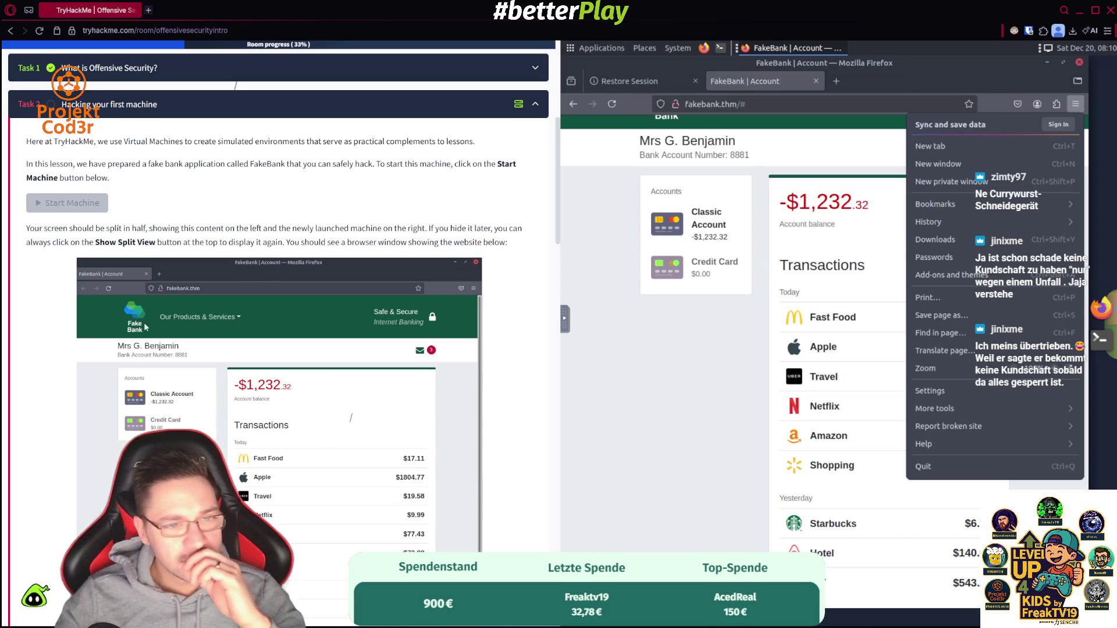
scroll(299, 256, "down", 1)
scroll(298, 256, "down", 4)
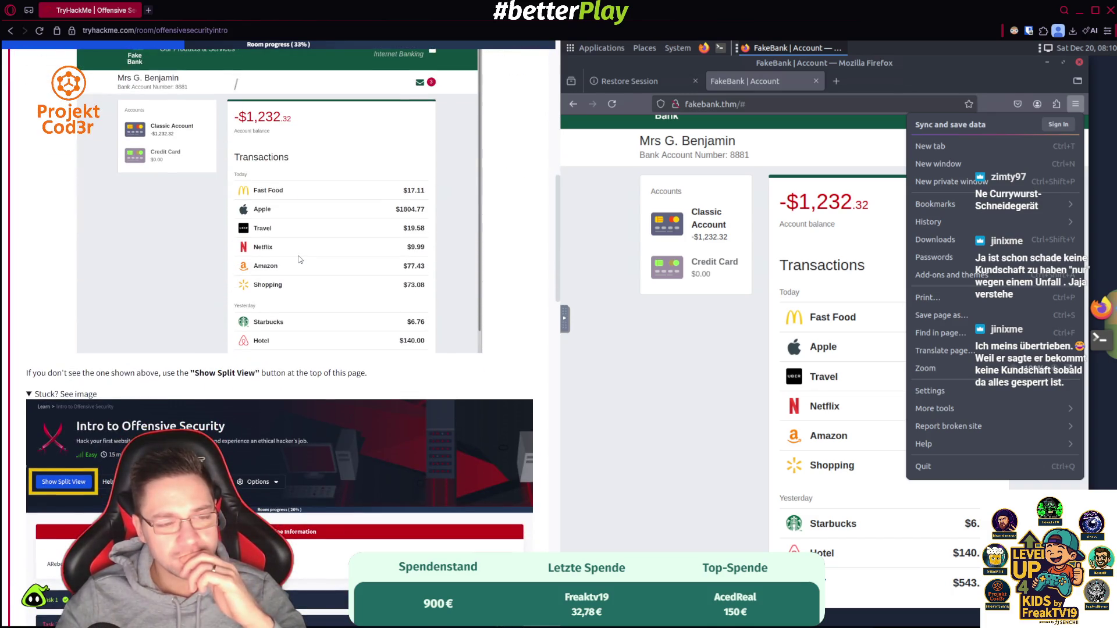
scroll(300, 259, "down", 6)
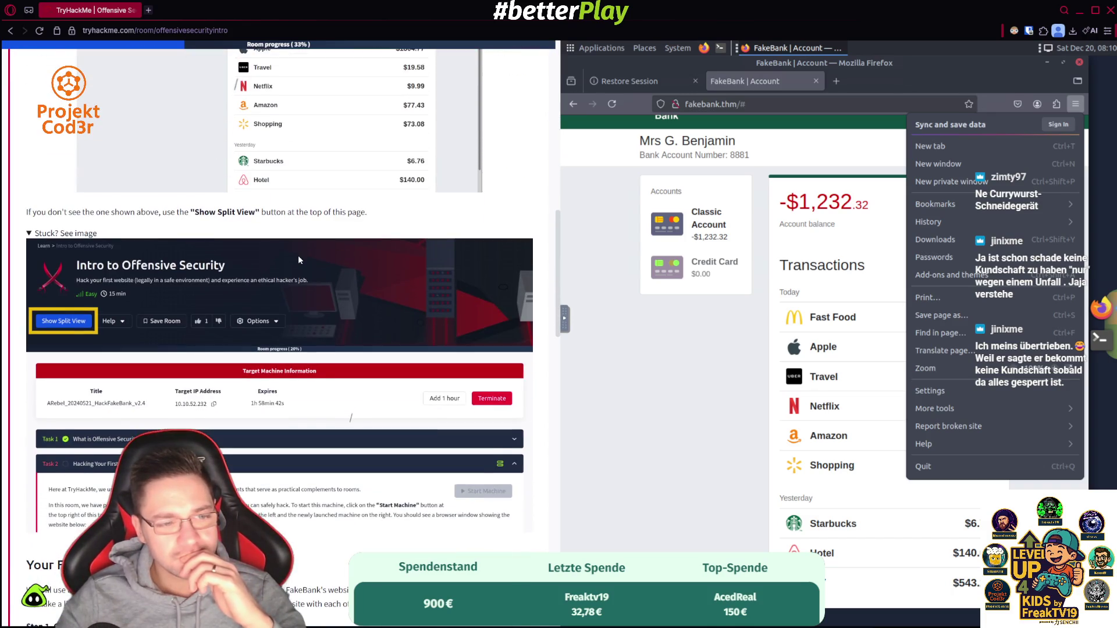
scroll(300, 260, "down", 5)
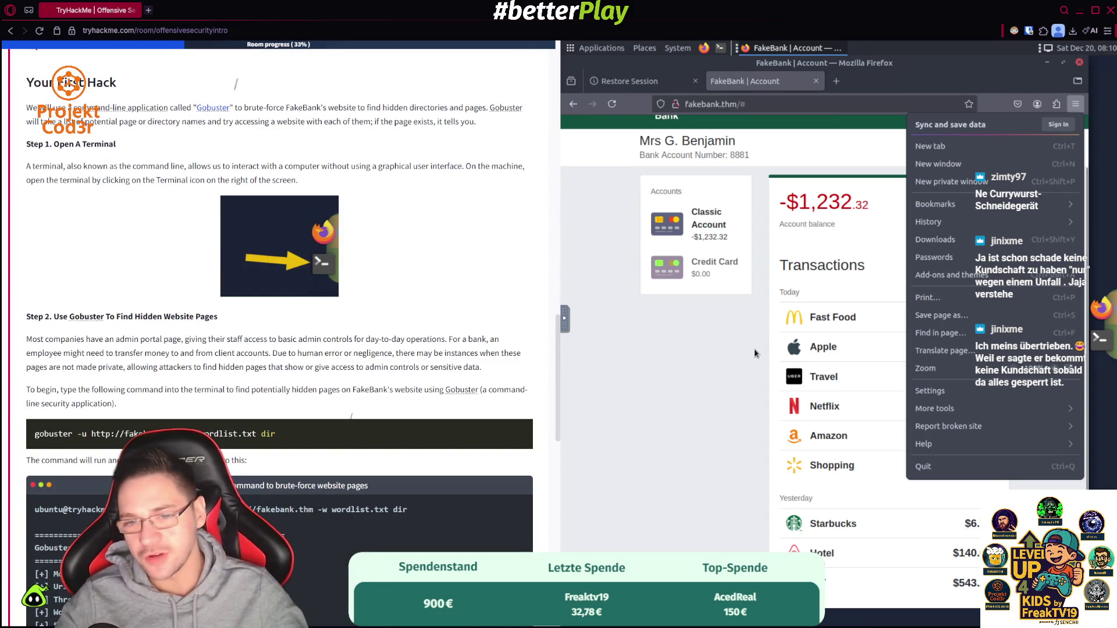
key("Escape")
left_click(1087, 339)
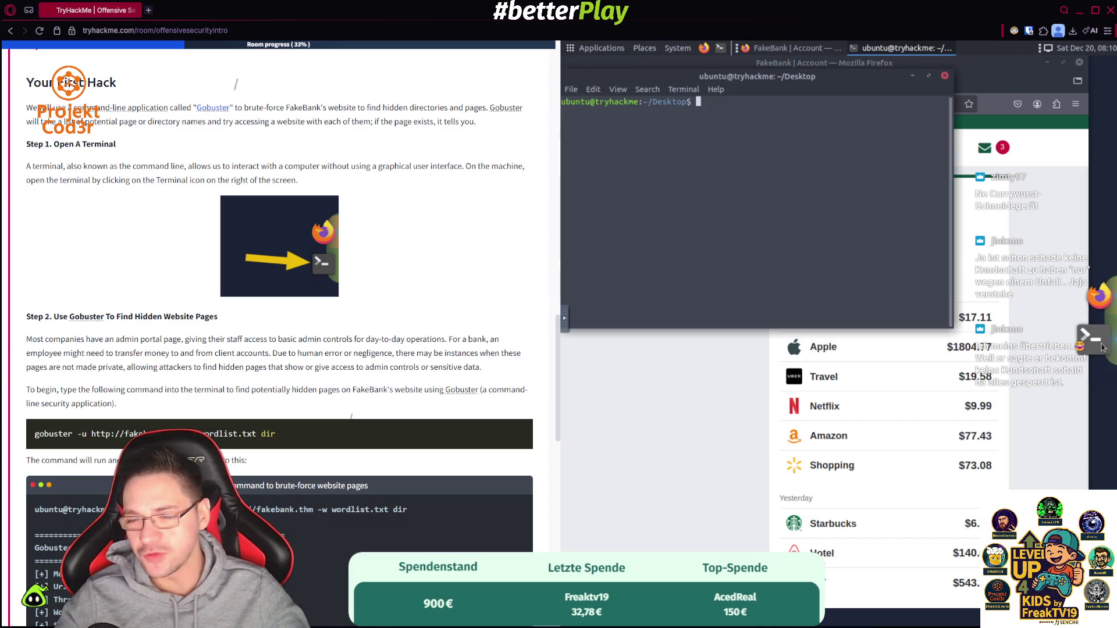
scroll(387, 411, "down", 2)
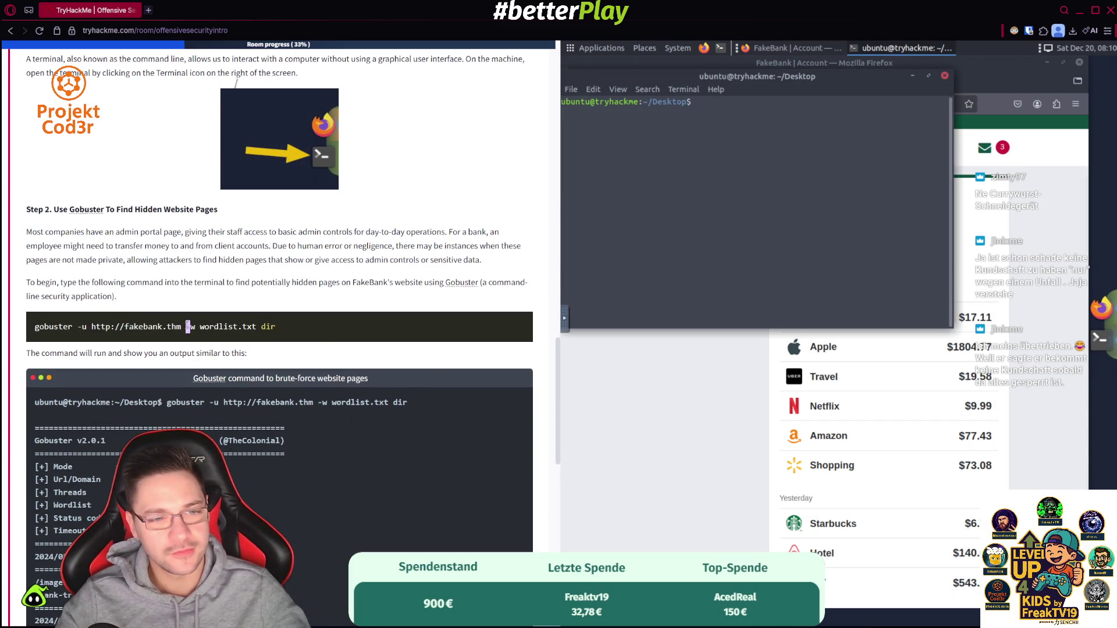
left_click(188, 327)
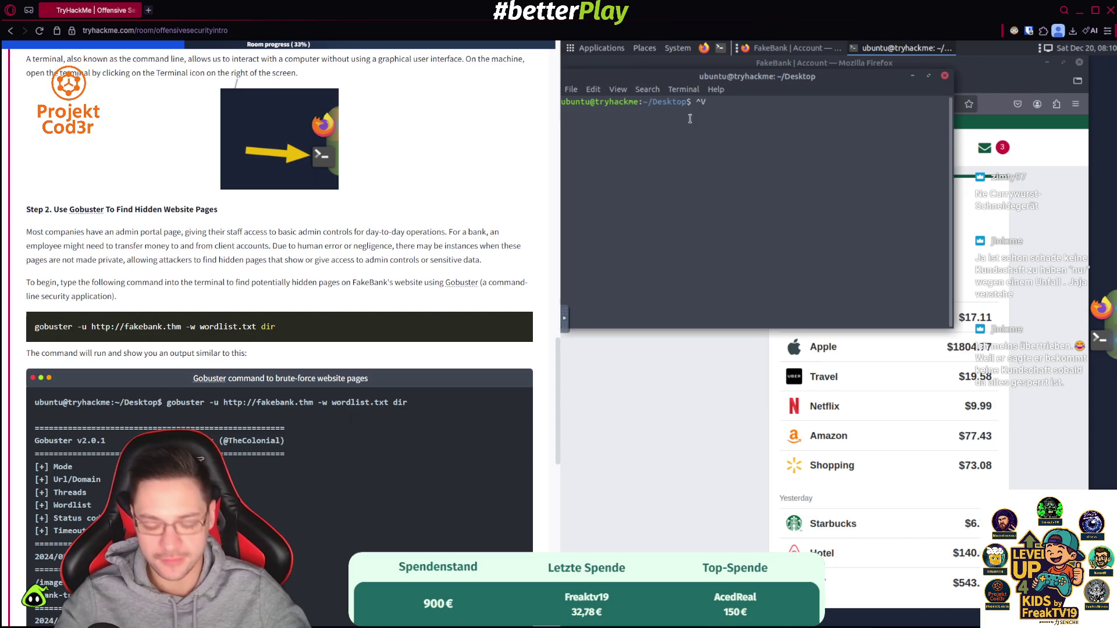
right_click(689, 146)
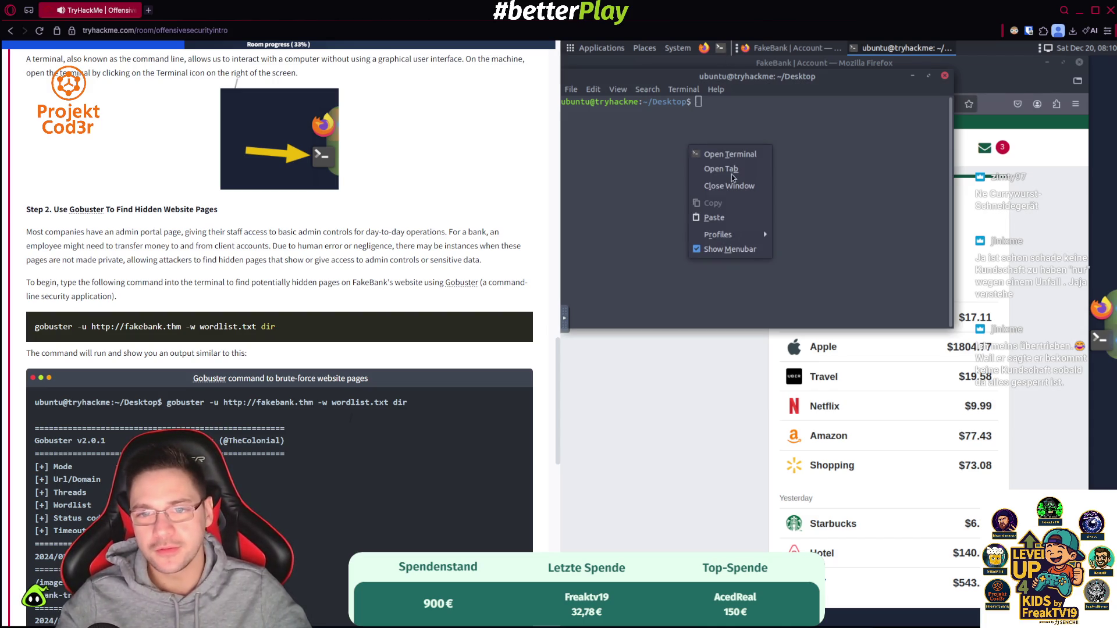
left_click(732, 217)
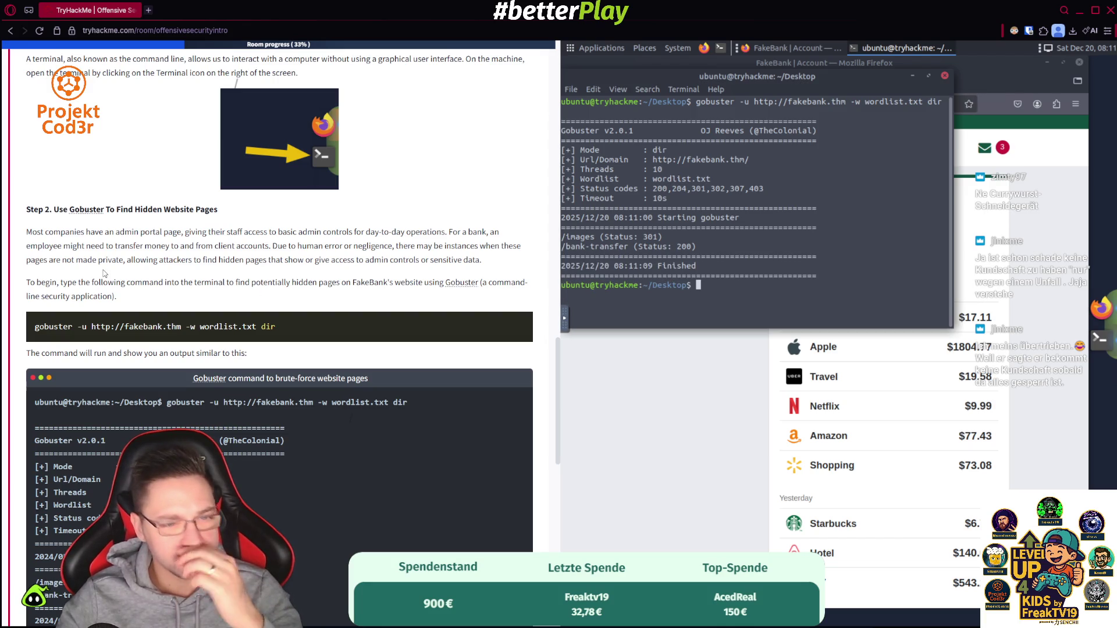
- Highlight the wordlist.txt and /bank-transfer scan results, then bring the FakeBank browser forward
scroll(139, 272, "down", 10)
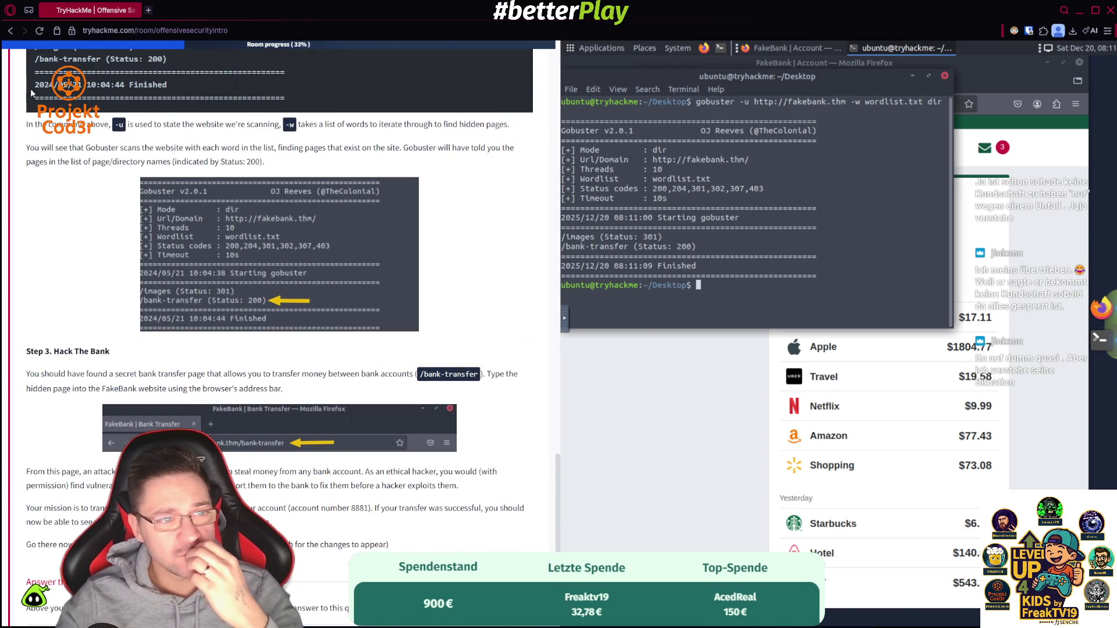
left_click_drag(27, 123, 512, 124)
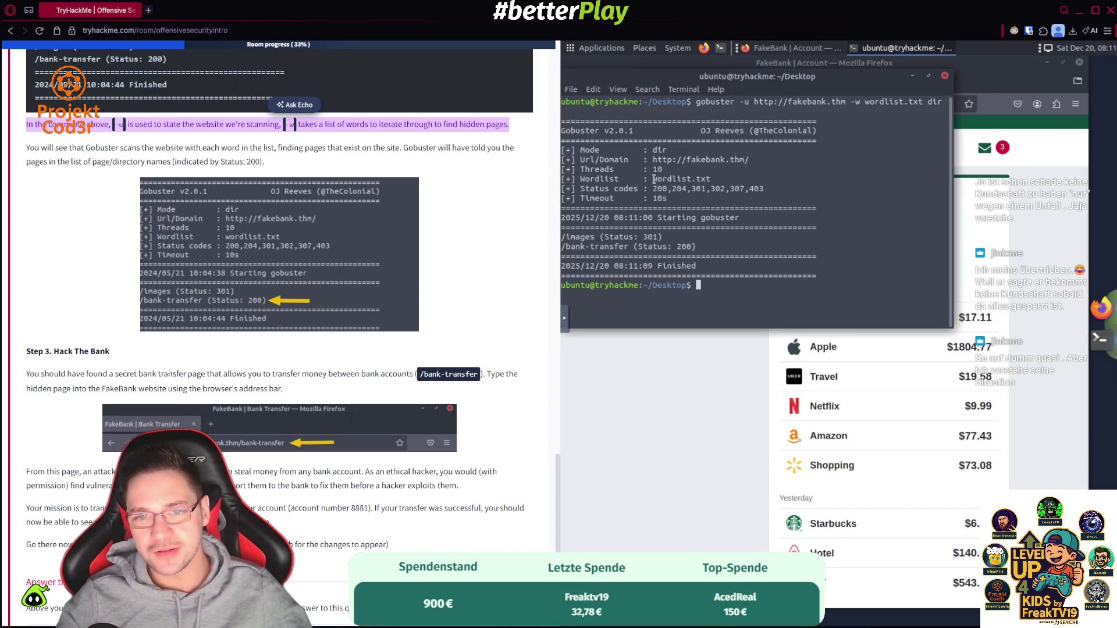
left_click_drag(653, 180, 752, 178)
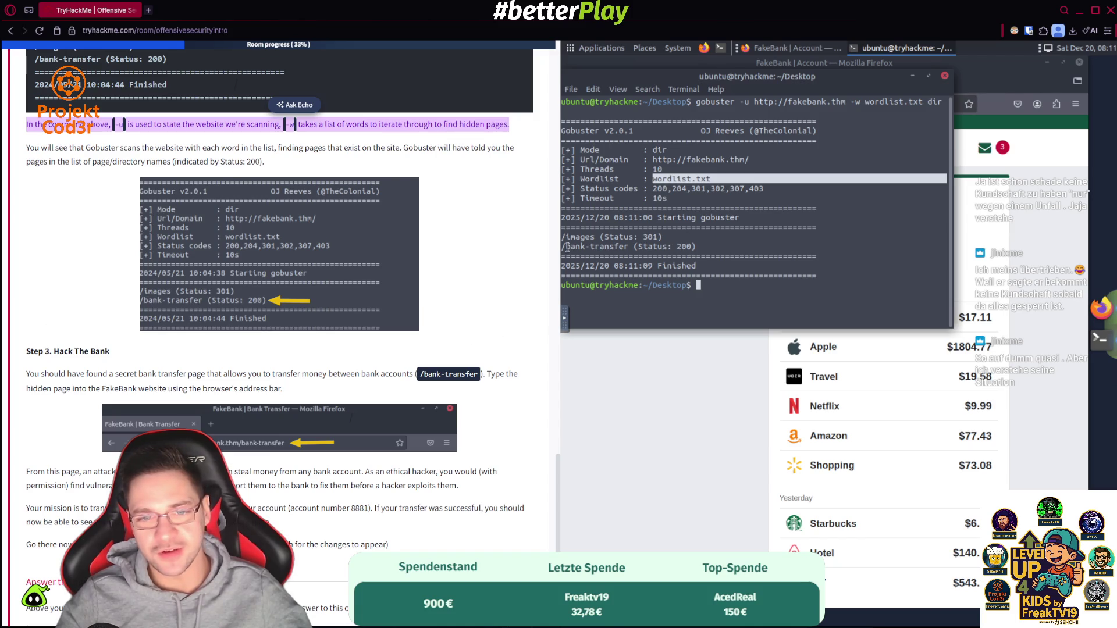
left_click_drag(567, 247, 740, 248)
left_click(655, 365)
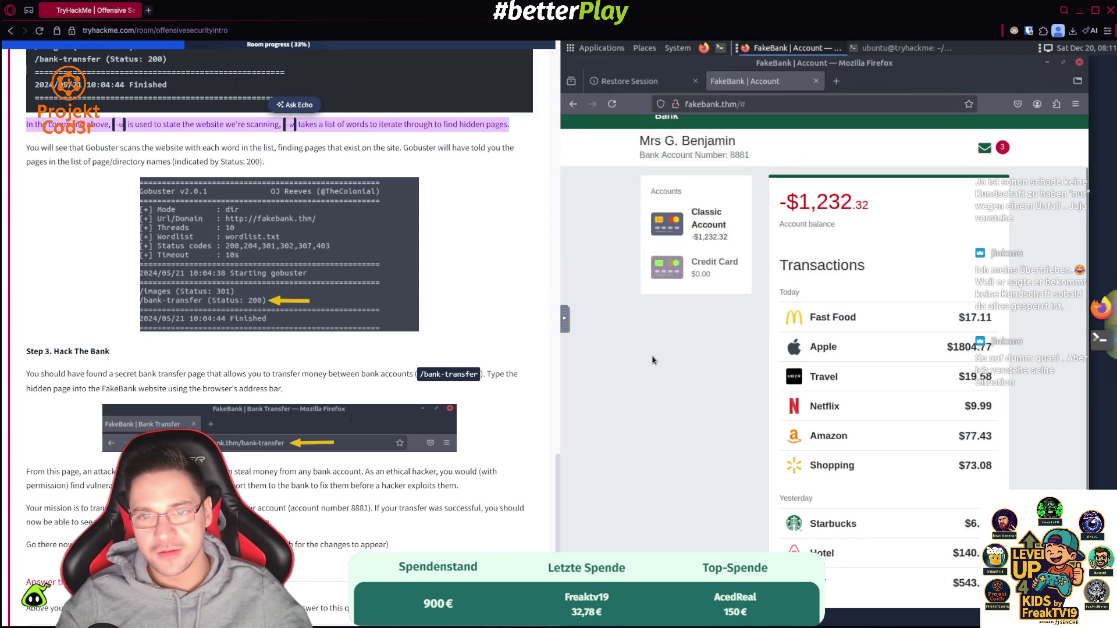
left_click(789, 105)
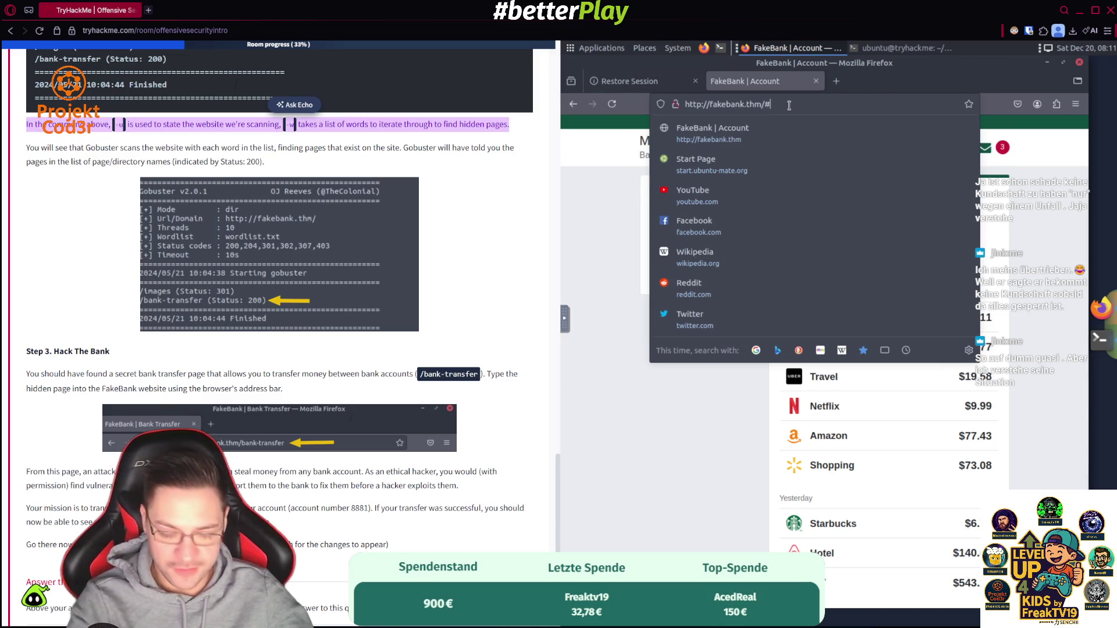
key("End")
key("BackSpace")
type("bank")
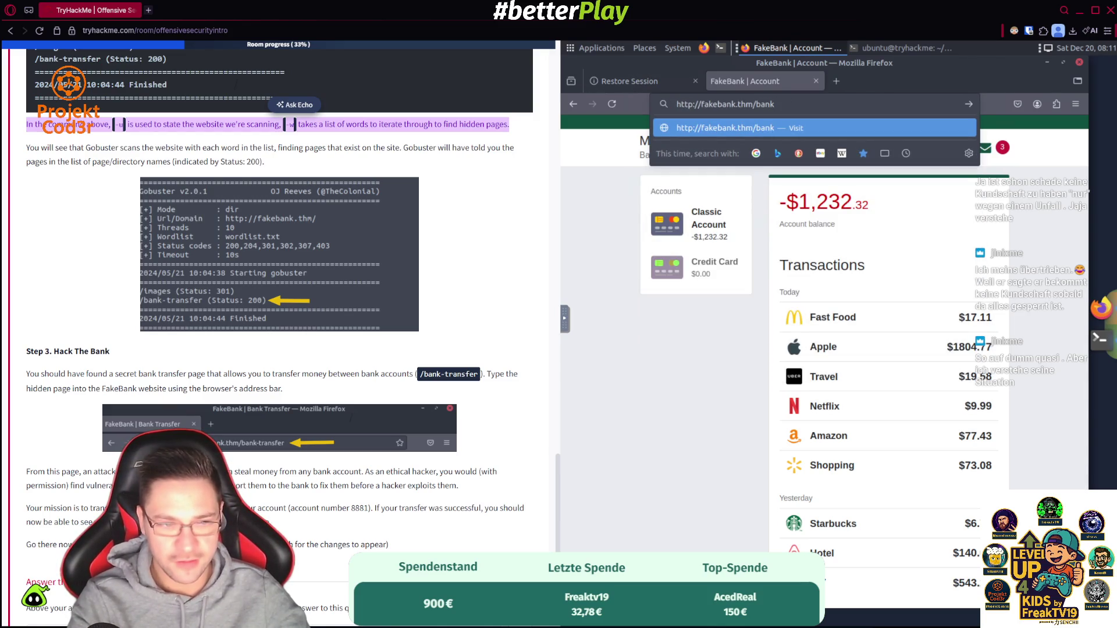
type("-transfer")
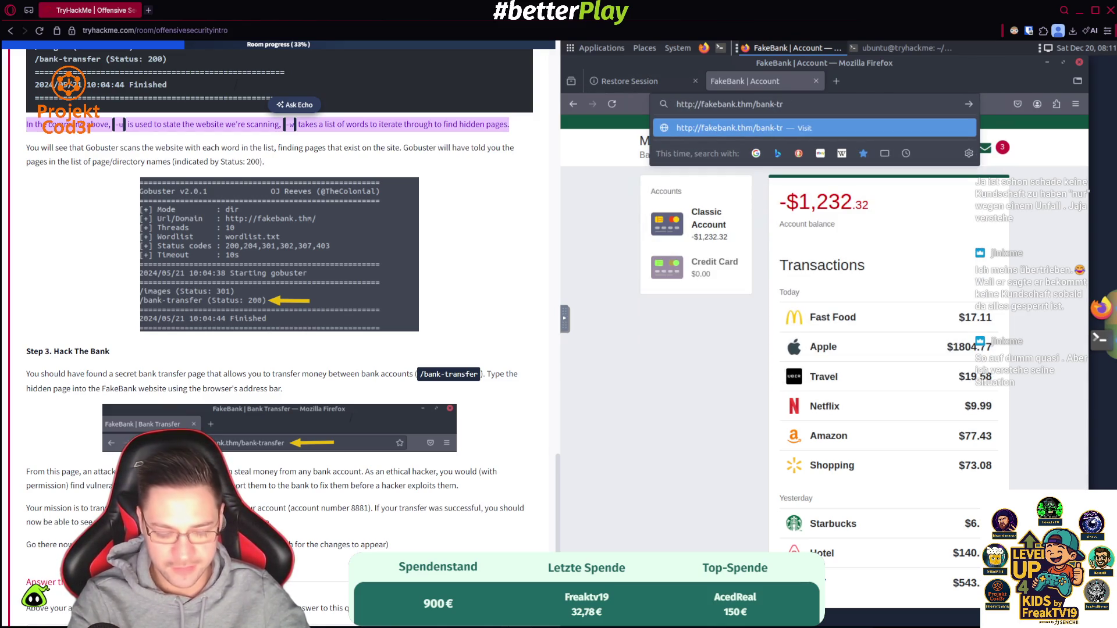
key("Return")
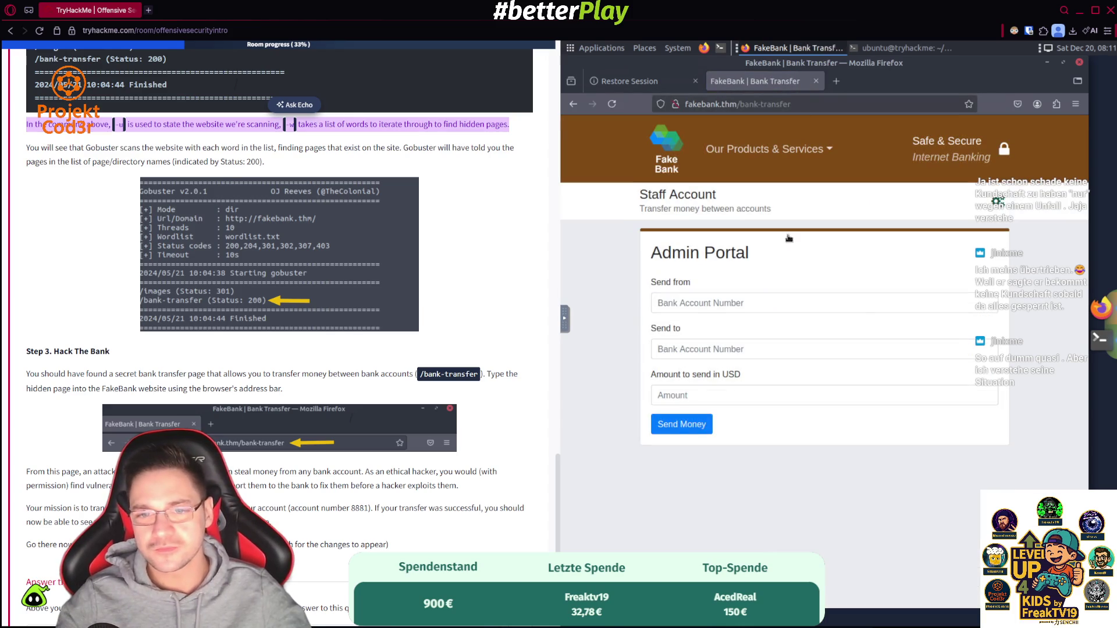
scroll(492, 349, "down", 4)
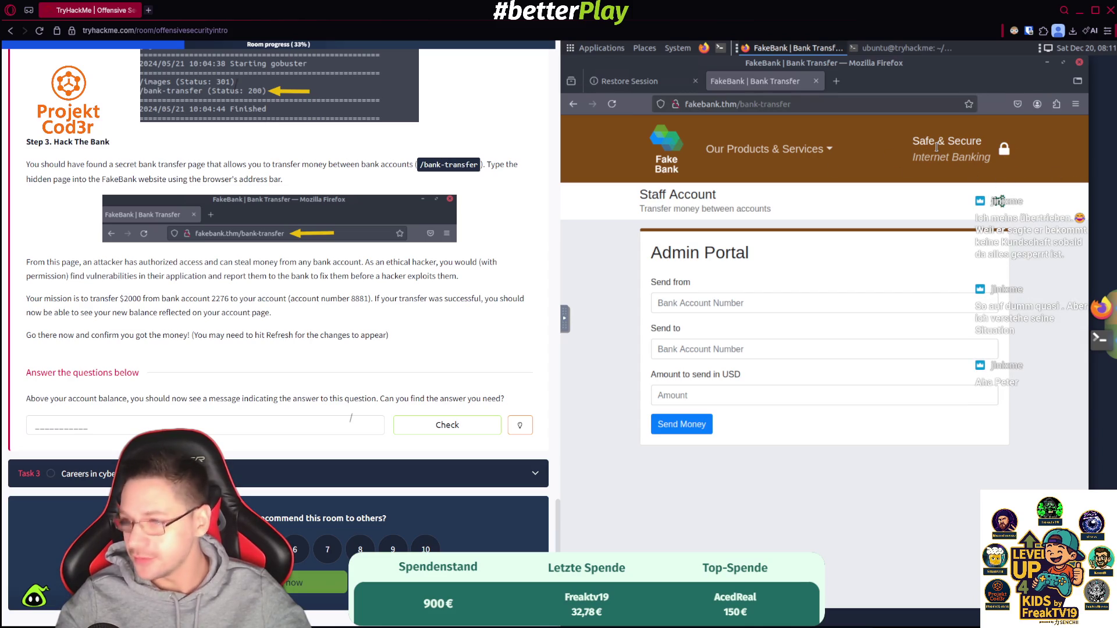
- Try filling the transfer form with a recipient and amount 200, then reload the Admin Portal
left_click(716, 304)
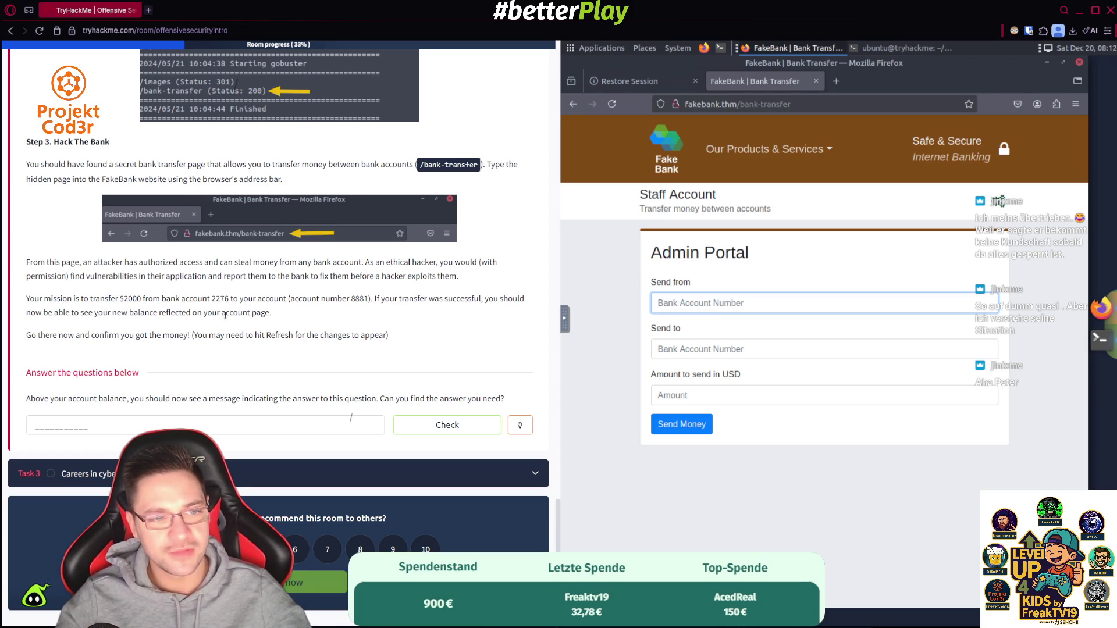
type("88")
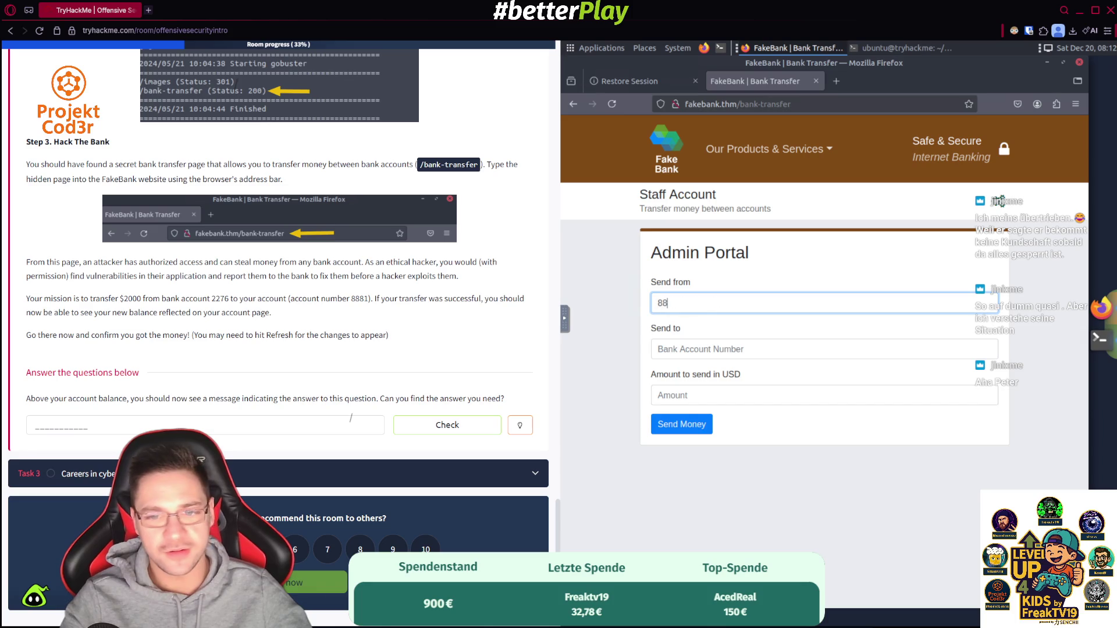
key("BackSpace")
key("BackSpace")
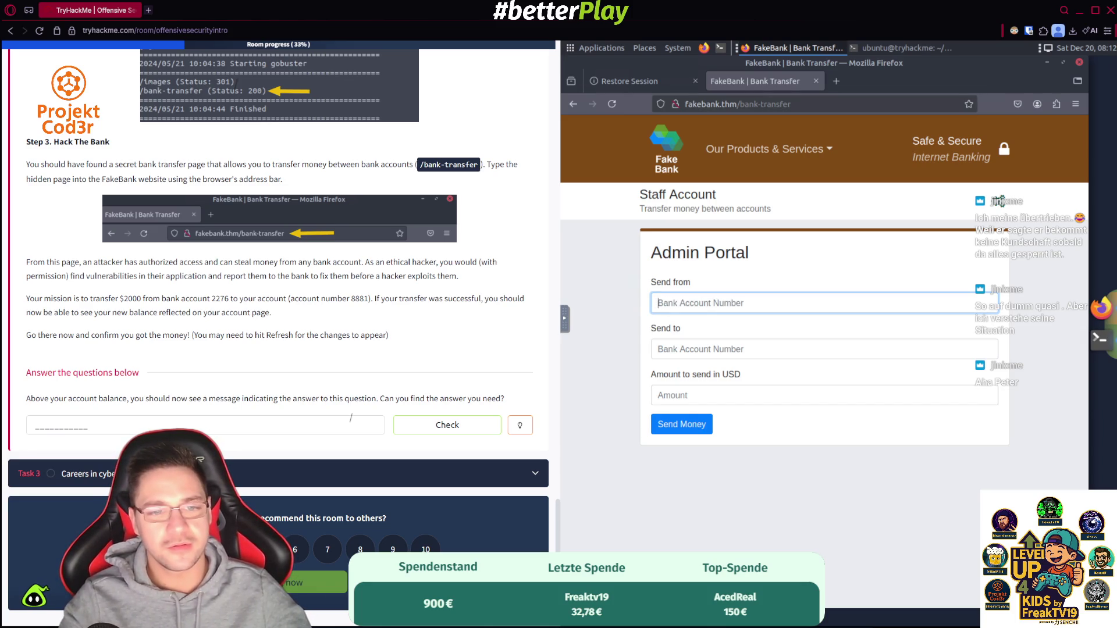
left_click(703, 354)
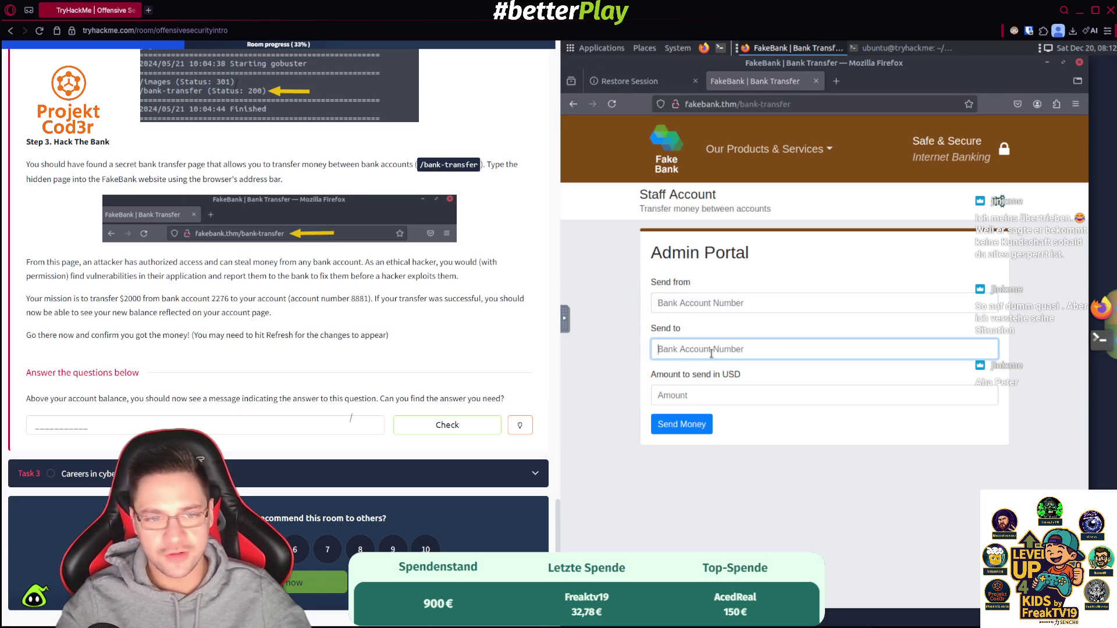
type("8881")
left_click(702, 398)
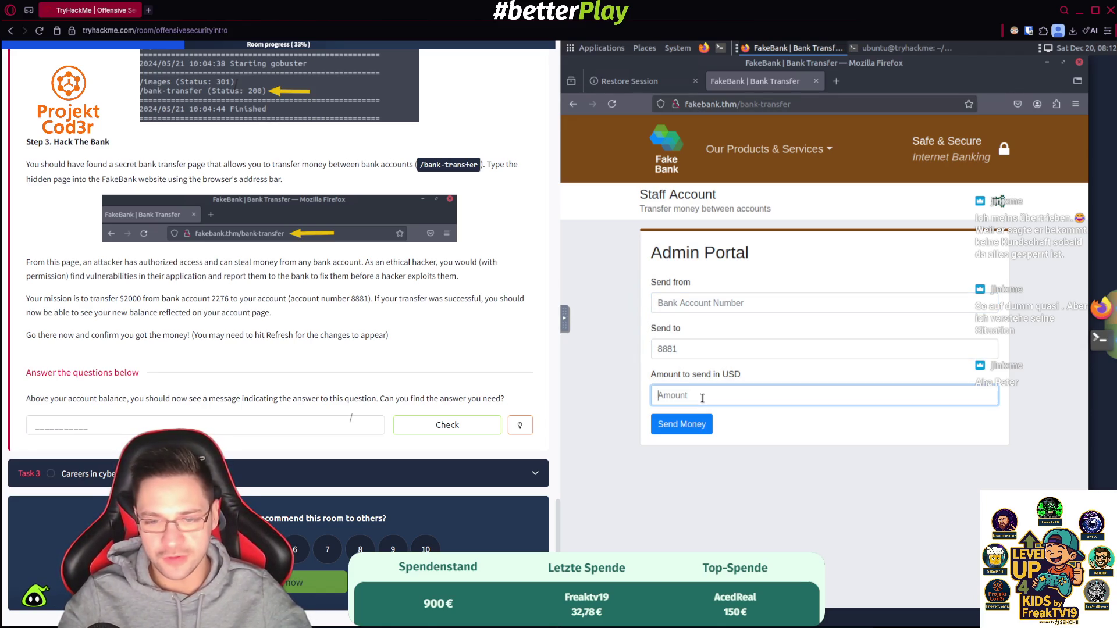
type("2000")
left_click(693, 308)
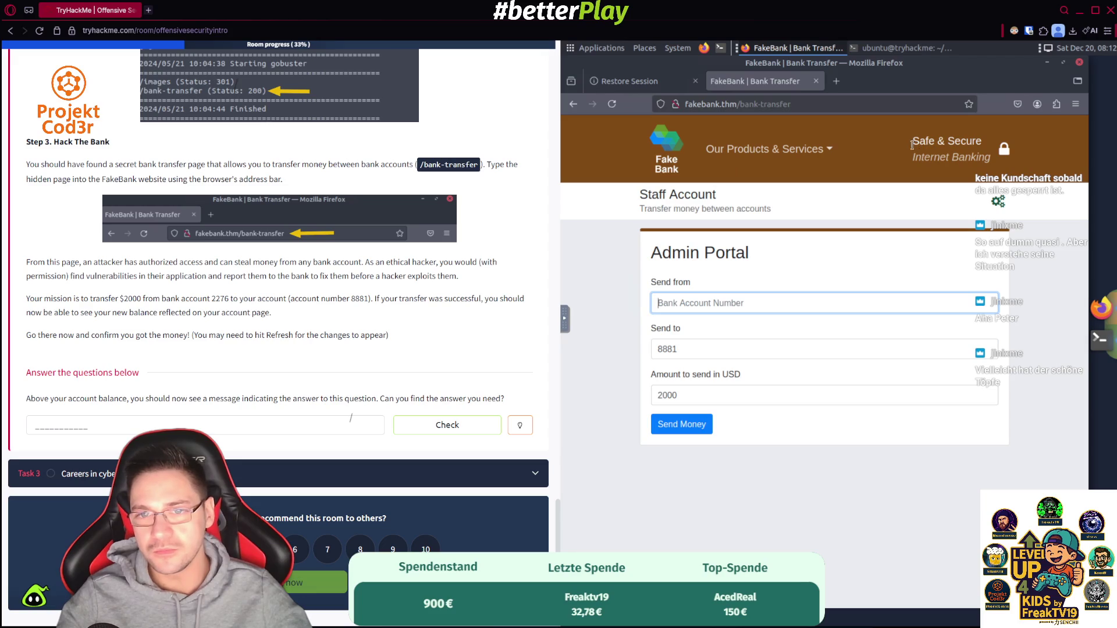
left_click(572, 106)
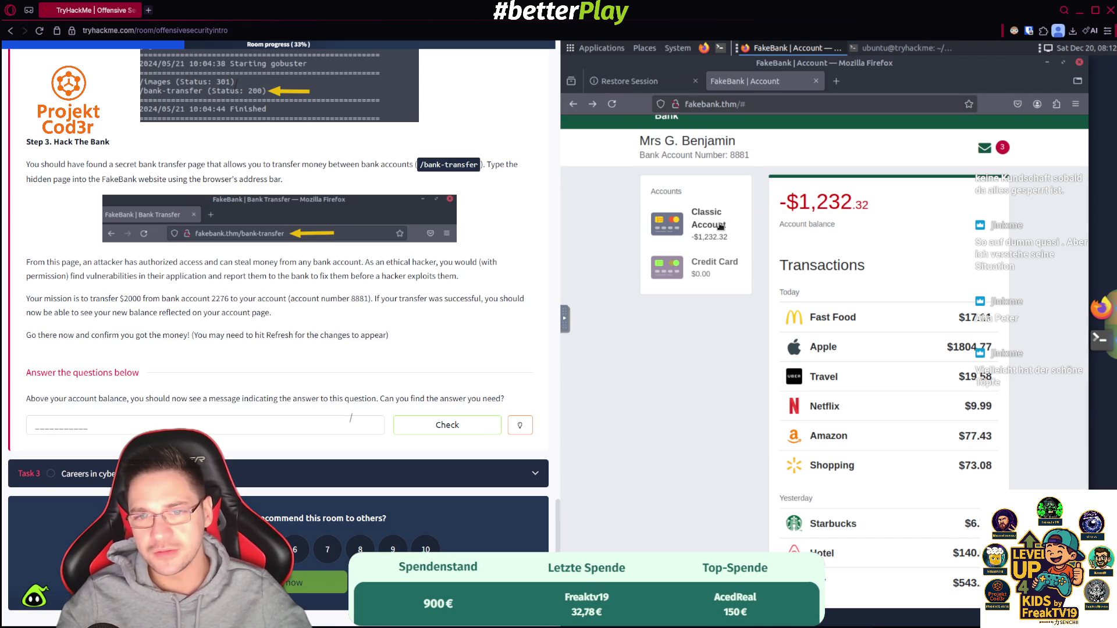
left_click(593, 106)
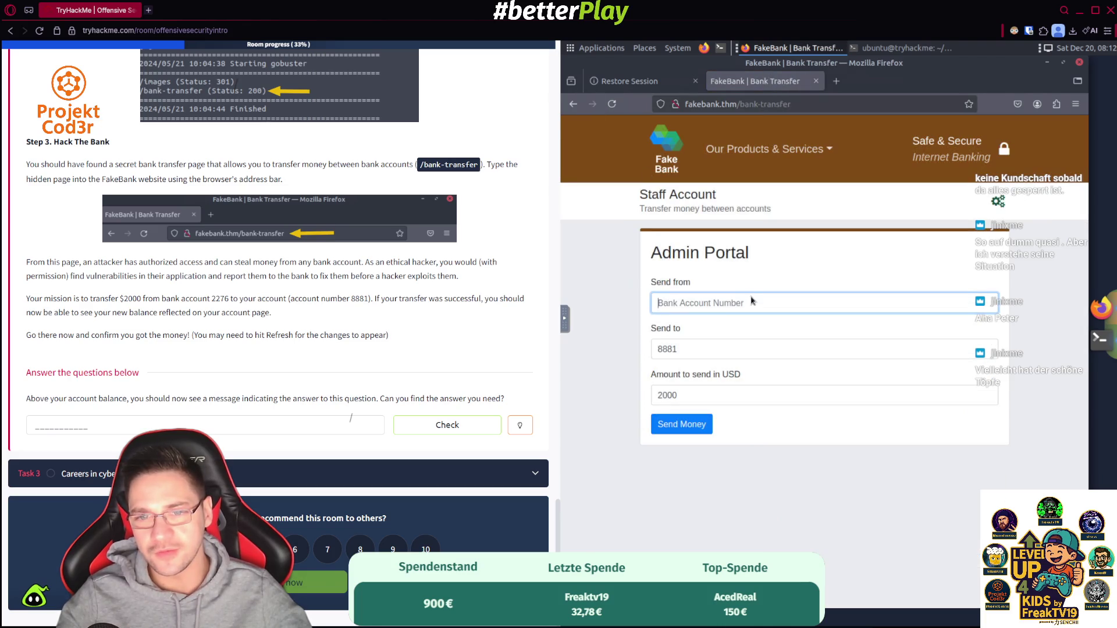
- Enter the sending and receiving account numbers and send the 2000 USD transfer
type("8881")
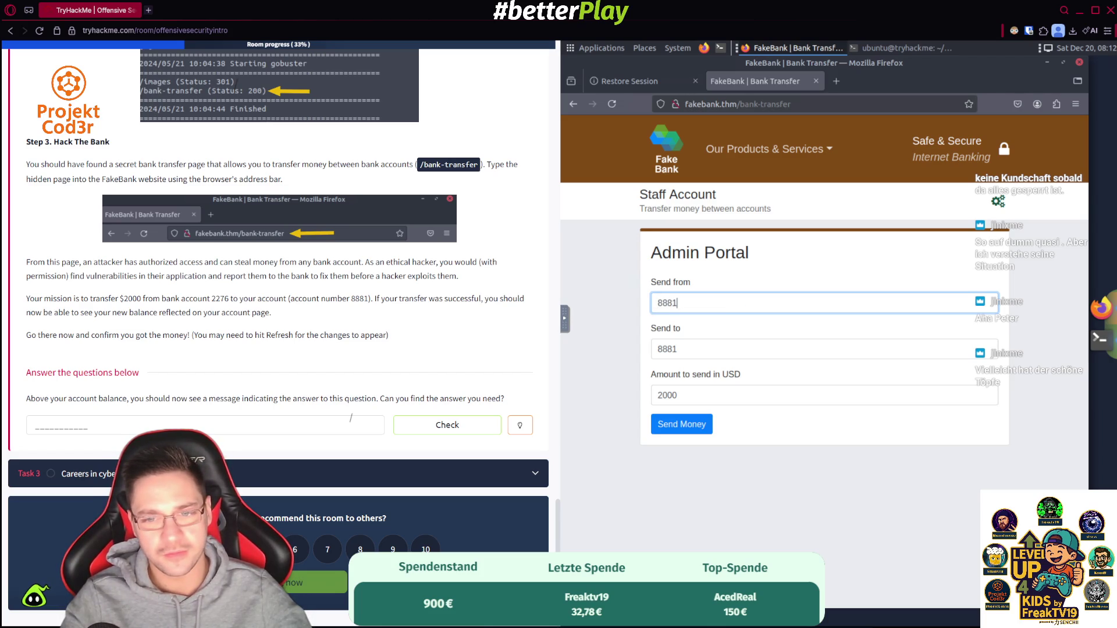
key("Tab")
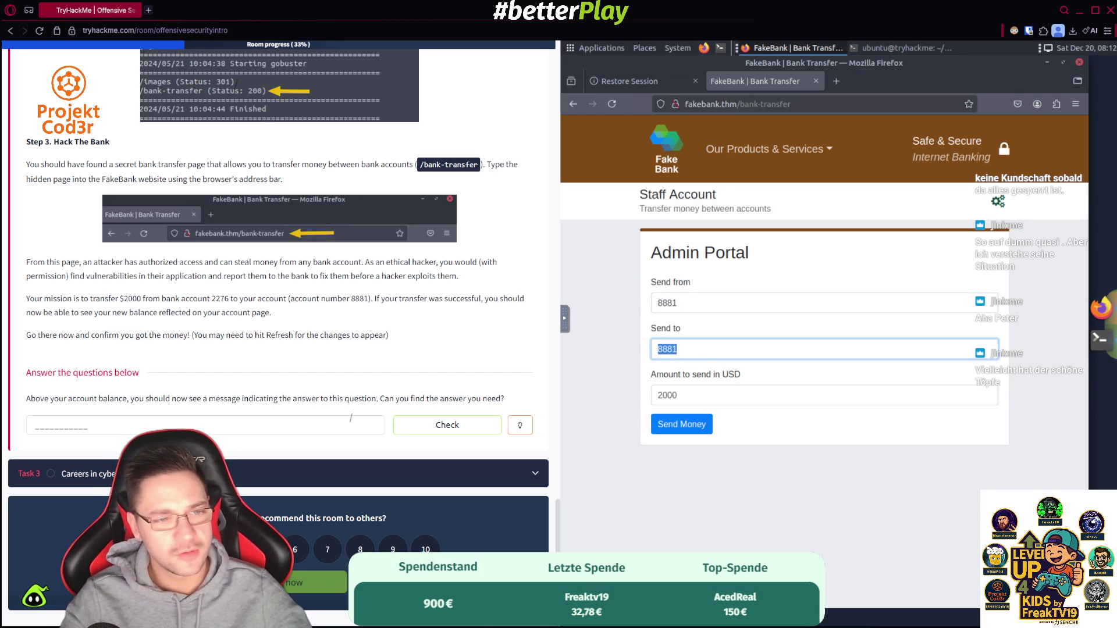
key("shift+Tab")
type("2276")
key("Tab")
type("8881")
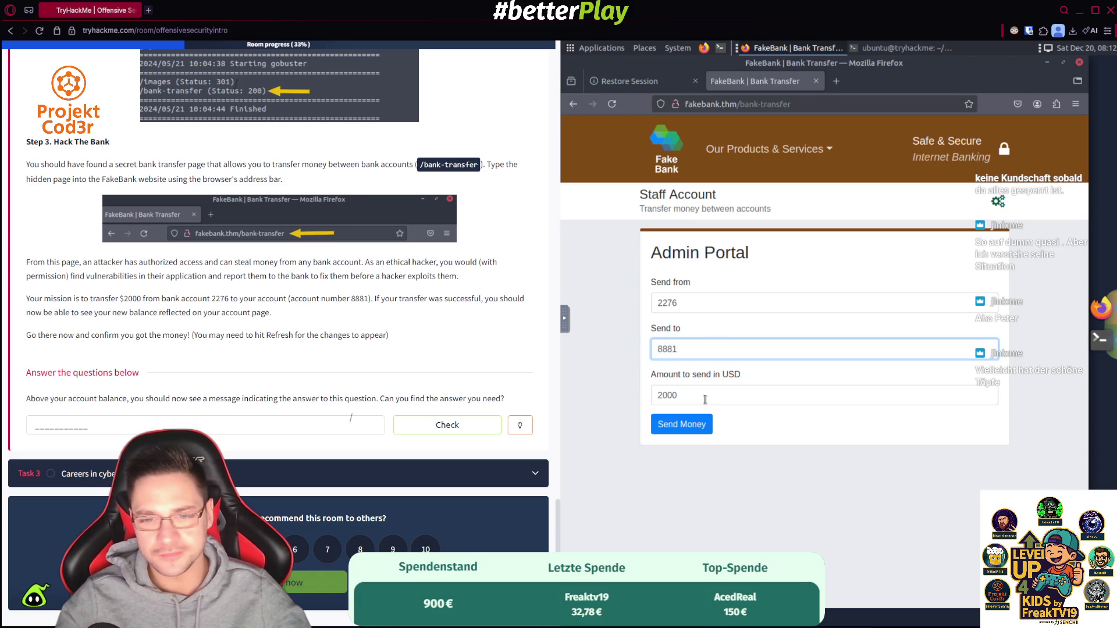
left_click(695, 425)
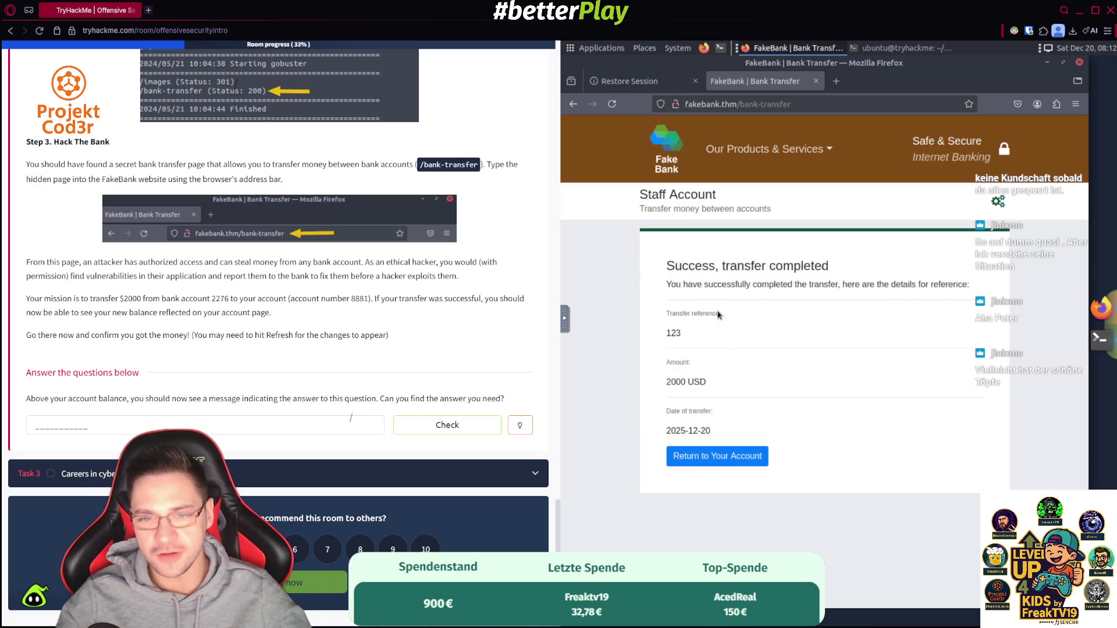
- Return to the FakeBank account page showing the $767.68 balance and the BANK-HACKED answer
left_click(711, 468)
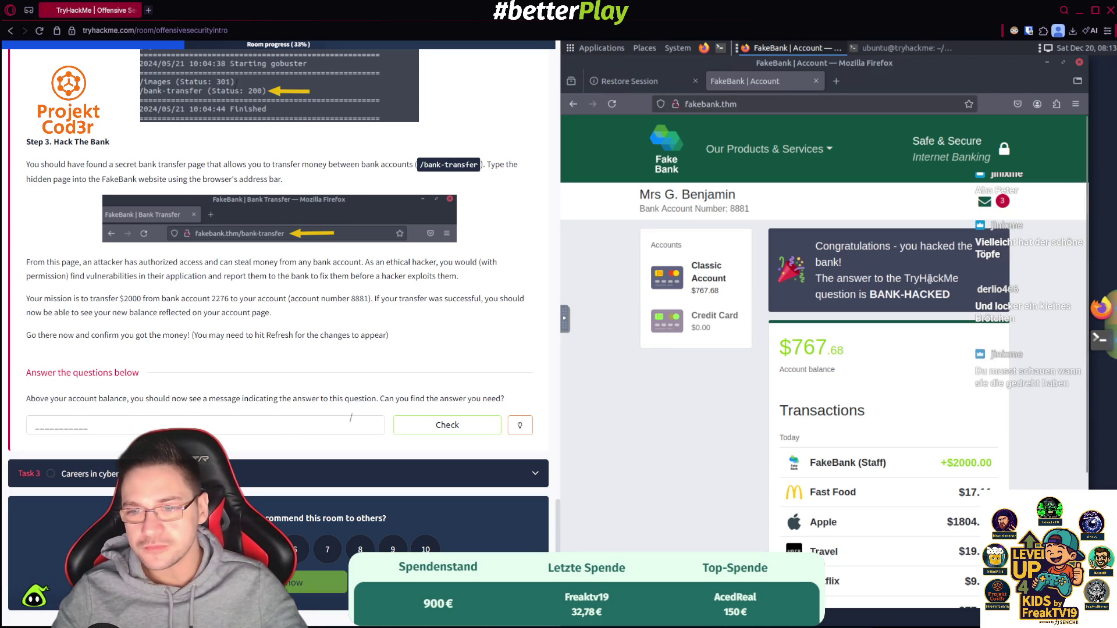
- Paste BANK-HACKED into the question's answer field and submit it
left_click(129, 420)
type("BANK-HACKED")
key("Return")
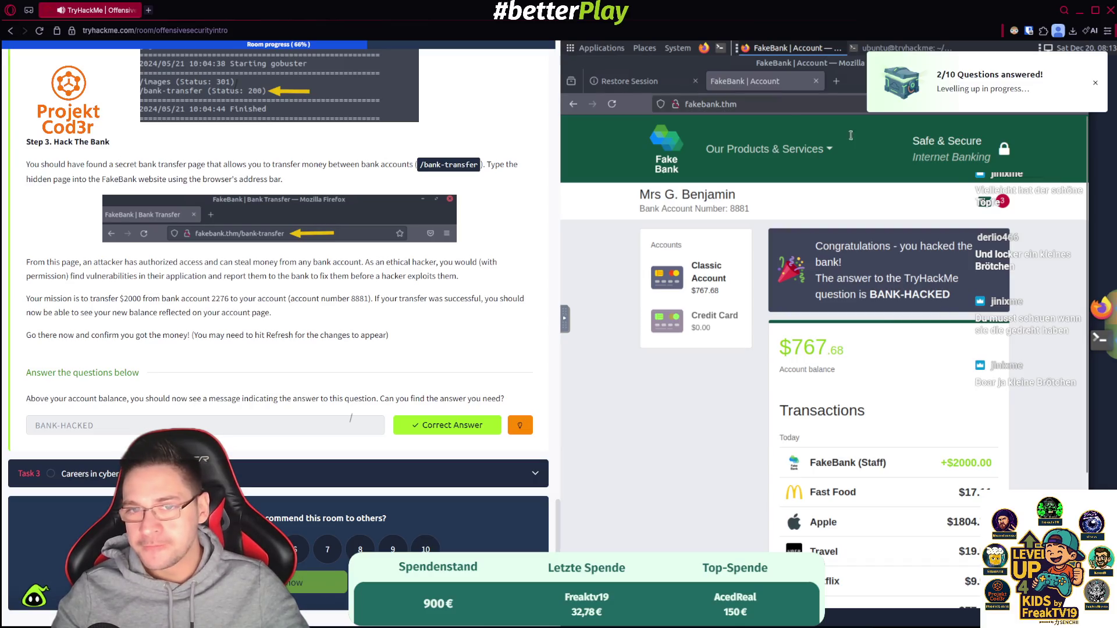
- Review the /bank-transfer line in the gobuster terminal output, then return to Firefox
left_click(1107, 352)
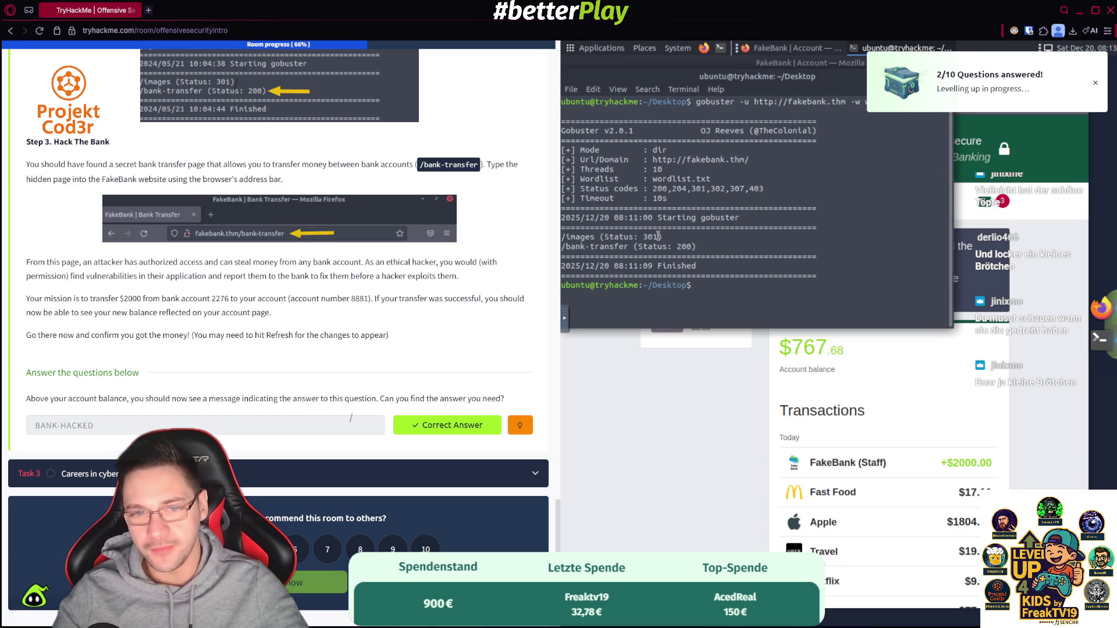
triple_click(684, 246)
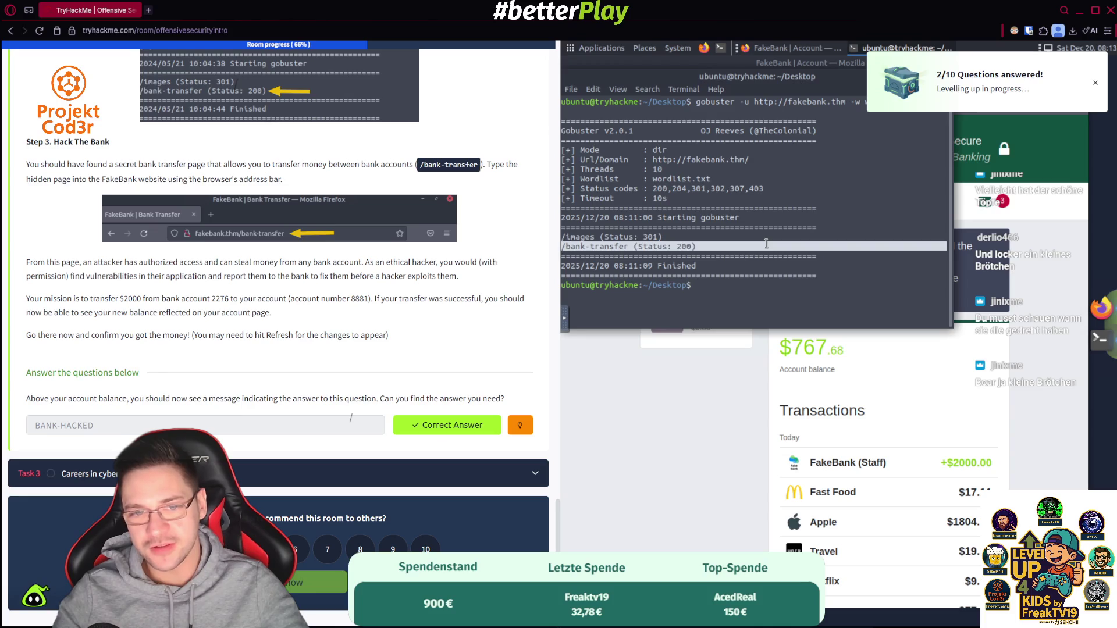
left_click(693, 246)
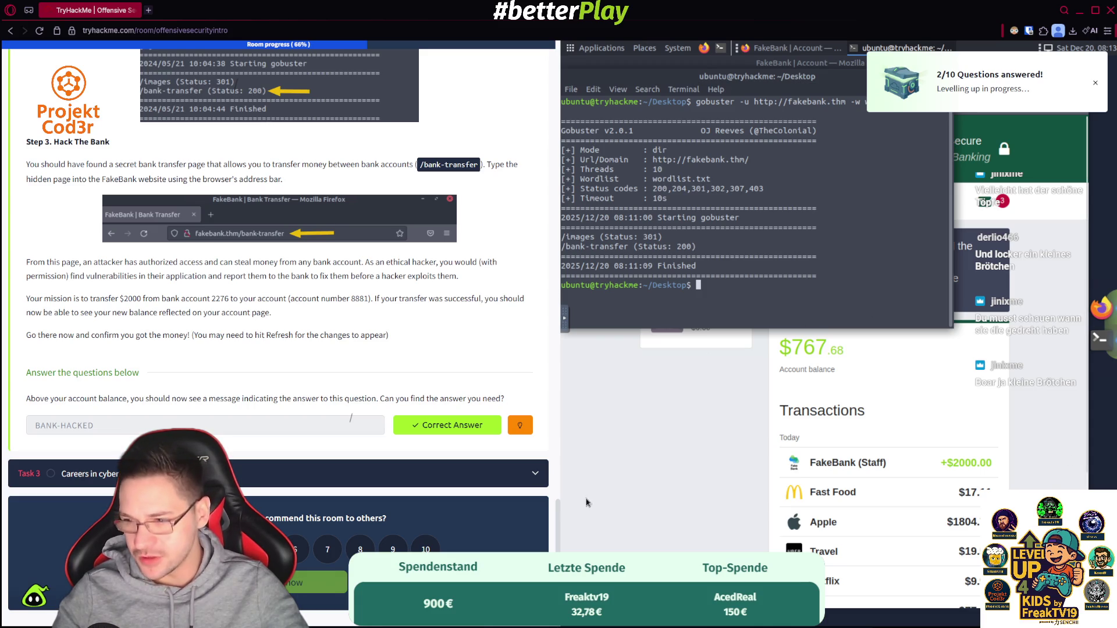
left_click(668, 405)
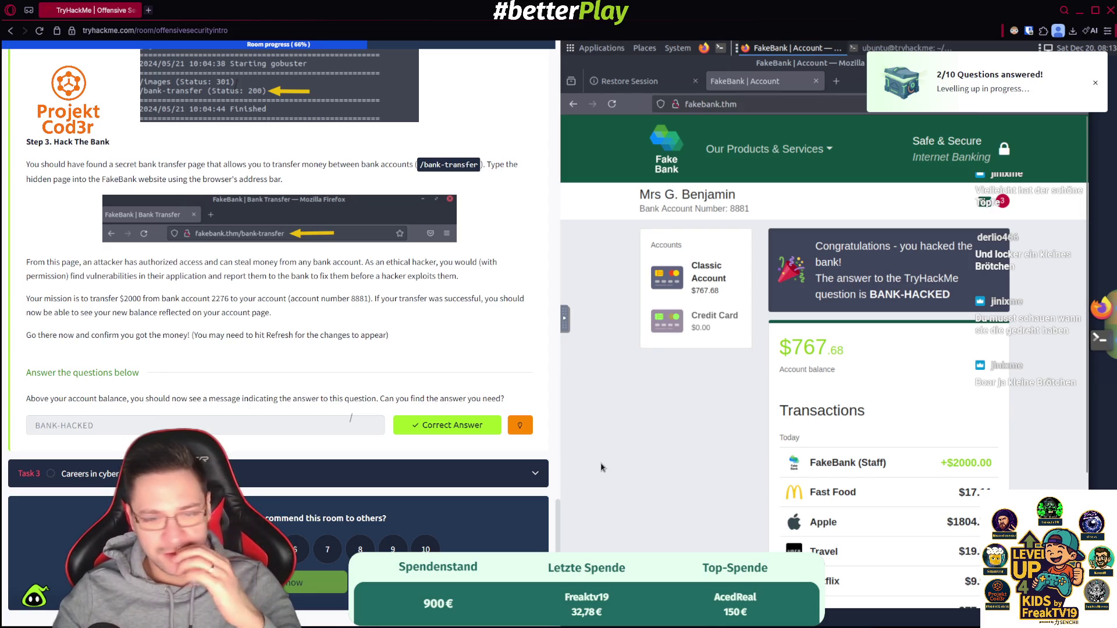
- Expand Task 3 'Careers in cyber security' and read through its success stories
left_click(455, 477)
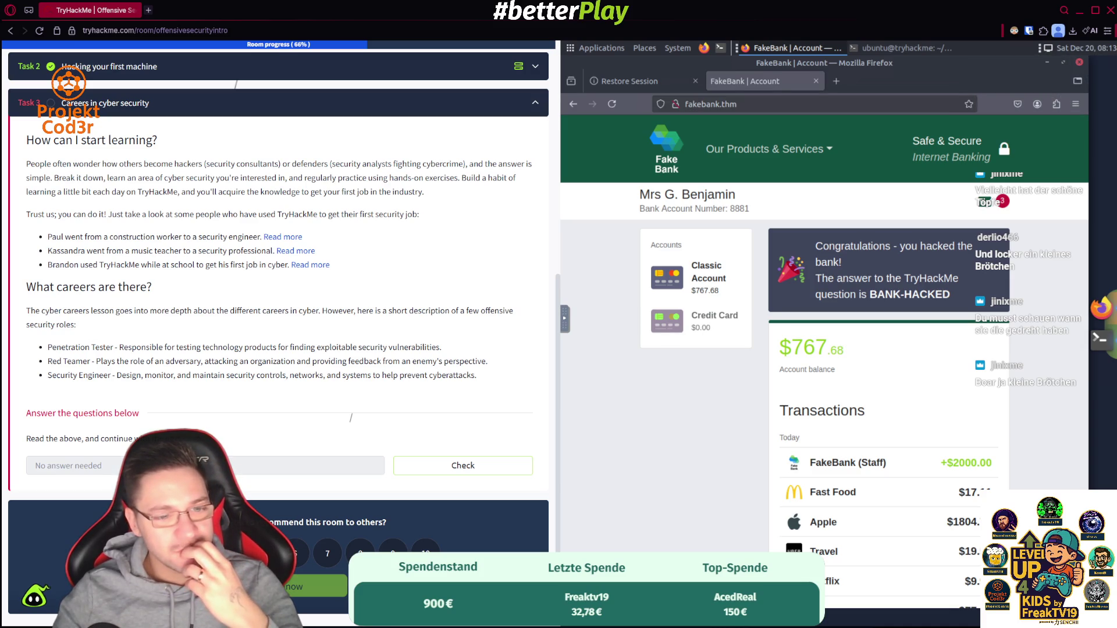
left_click_drag(48, 237, 260, 237)
left_click(211, 291)
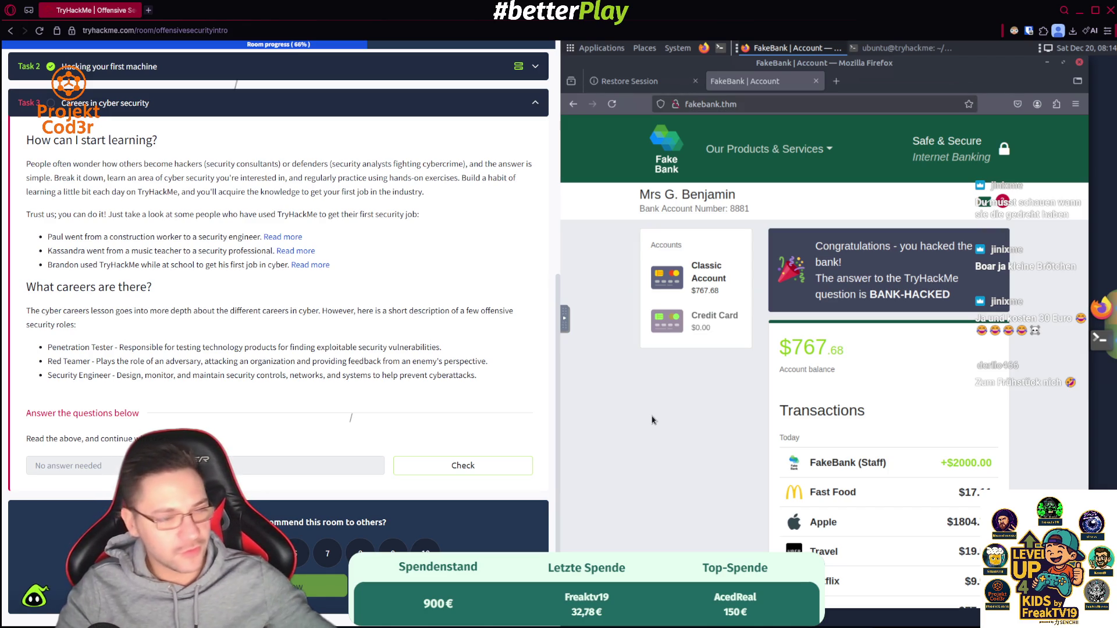
- Complete Task 3 to finish Offensive Security Intro and continue past the completion and share screens
left_click(463, 466)
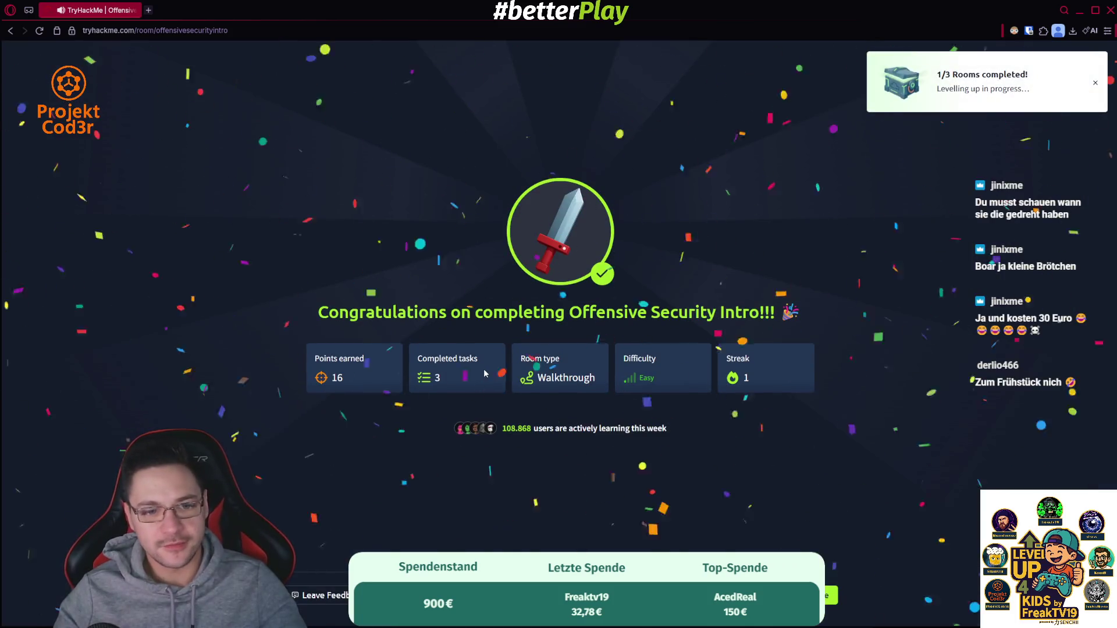
left_click(826, 599)
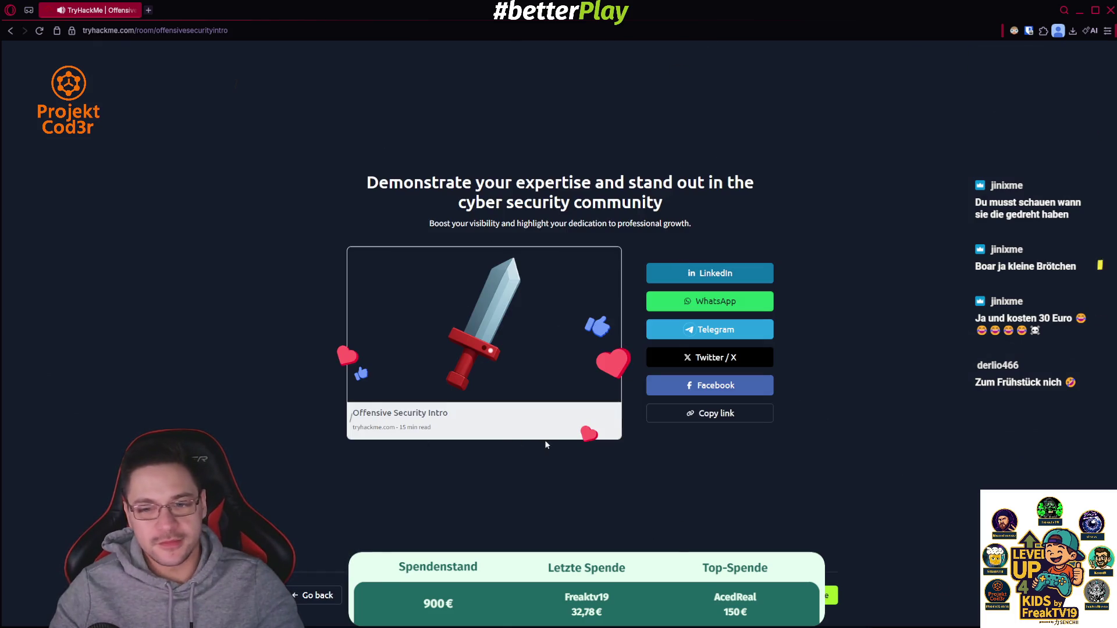
left_click(831, 596)
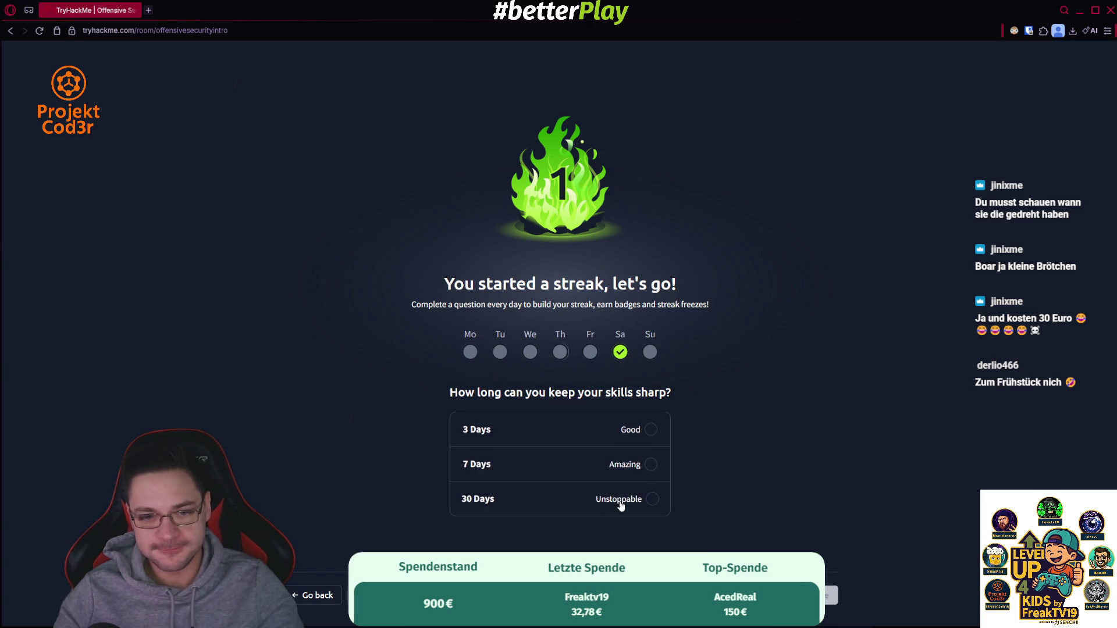
- Set a 30 Days streak goal and go to the Defensive Security Intro room
left_click(652, 499)
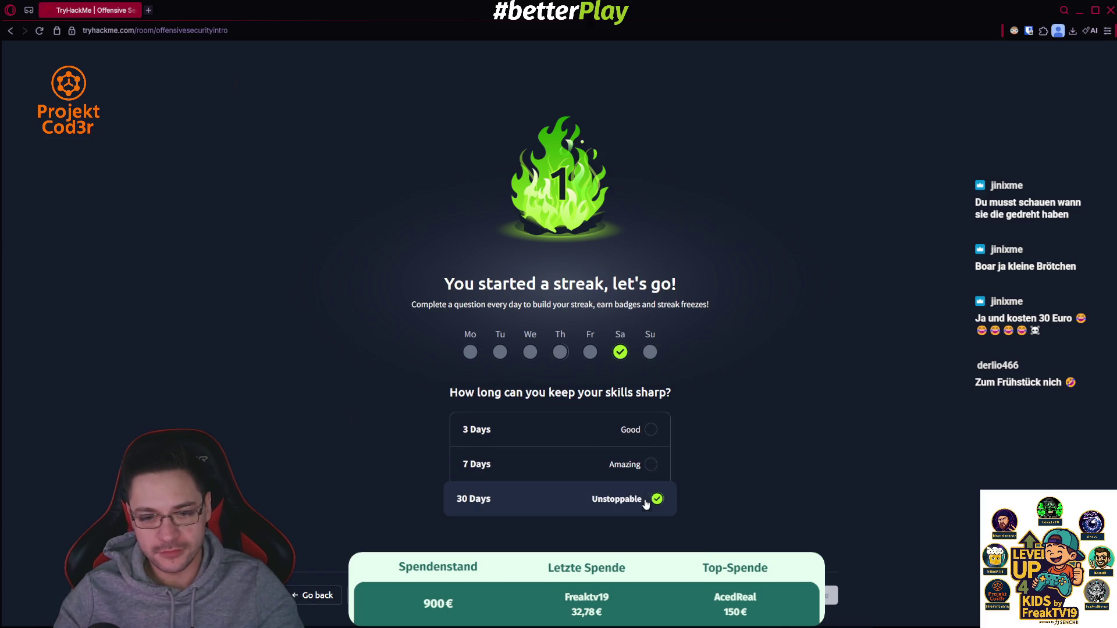
left_click(815, 595)
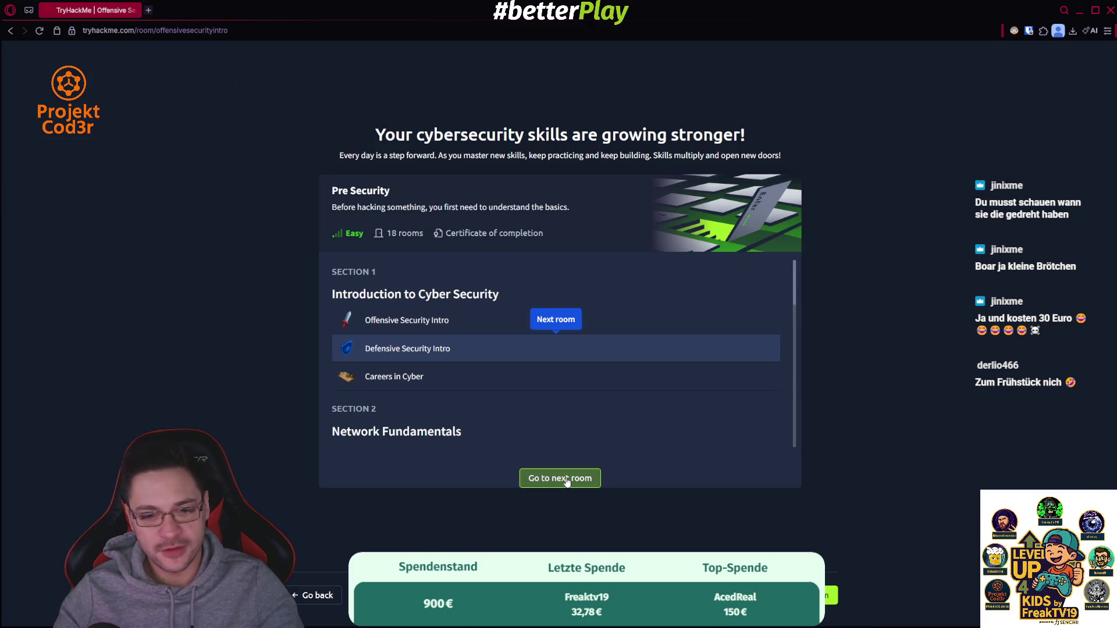
left_click(562, 479)
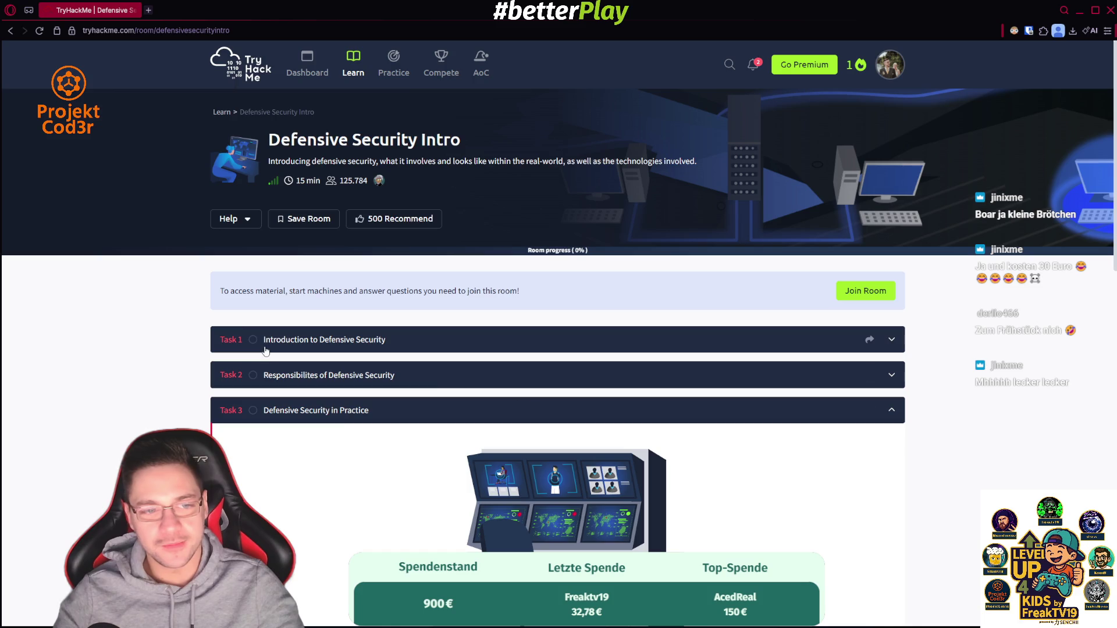
- Expand Task 1 Introduction to Defensive Security and read down to the British Airways breach example
left_click(358, 339)
scroll(357, 339, "down", 6)
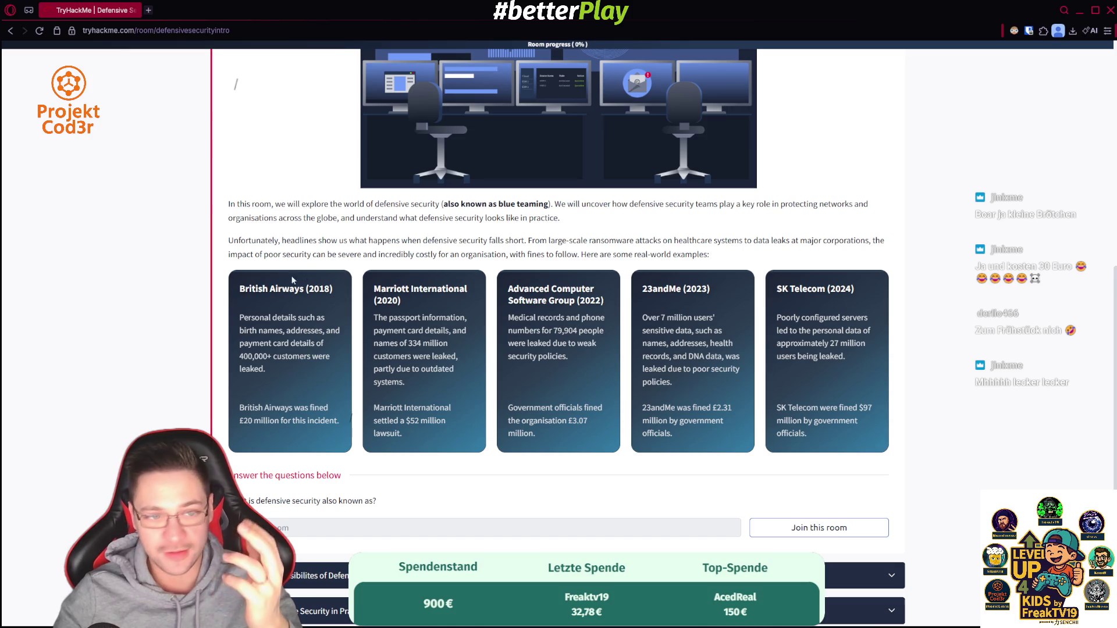
left_click_drag(256, 302, 337, 405)
left_click(346, 426)
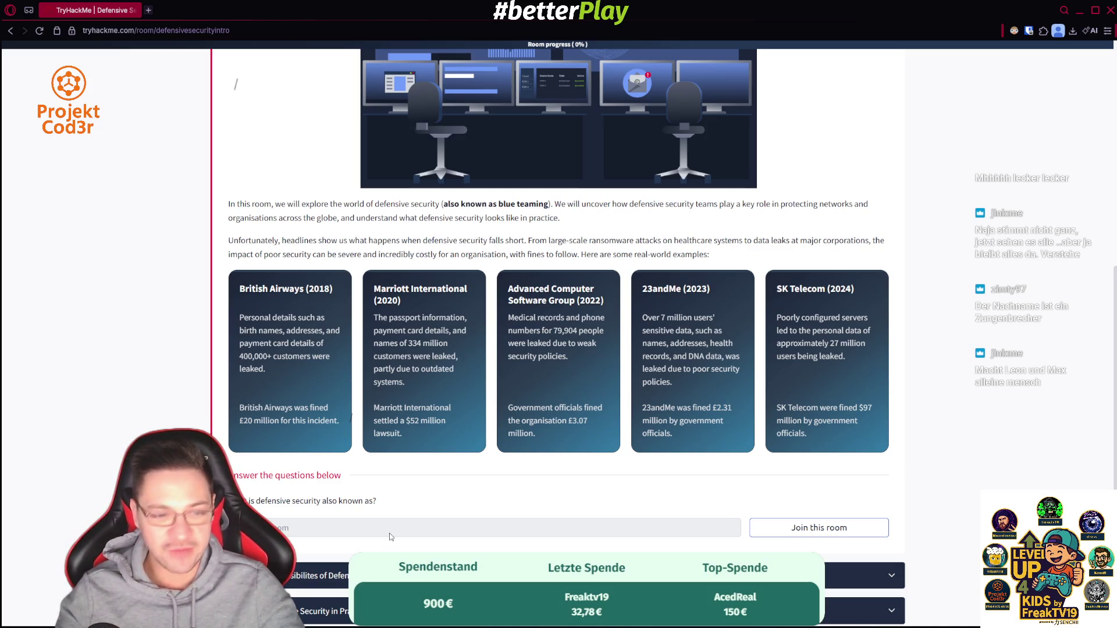
left_click(819, 528)
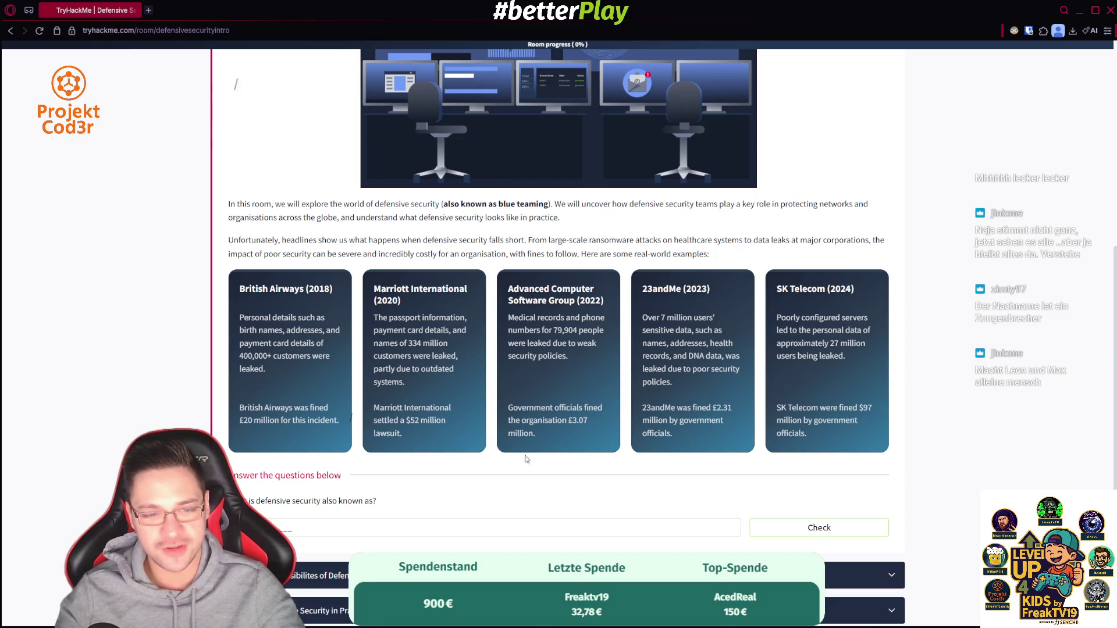
- Answer 'blue teaming' as defensive security's other name
left_click(306, 529)
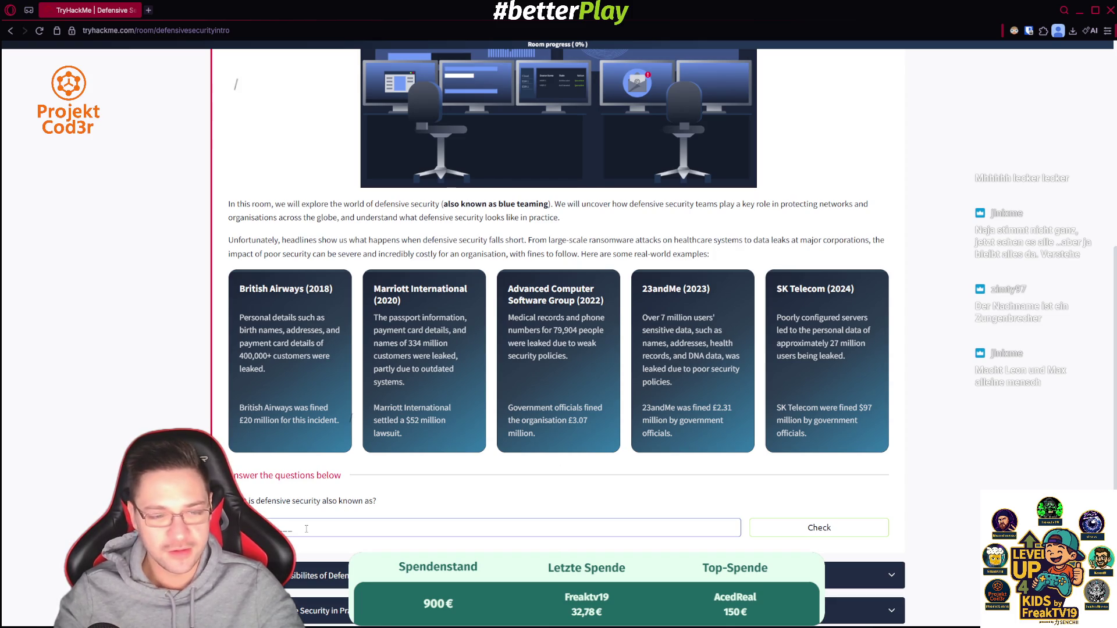
type("blue teaming")
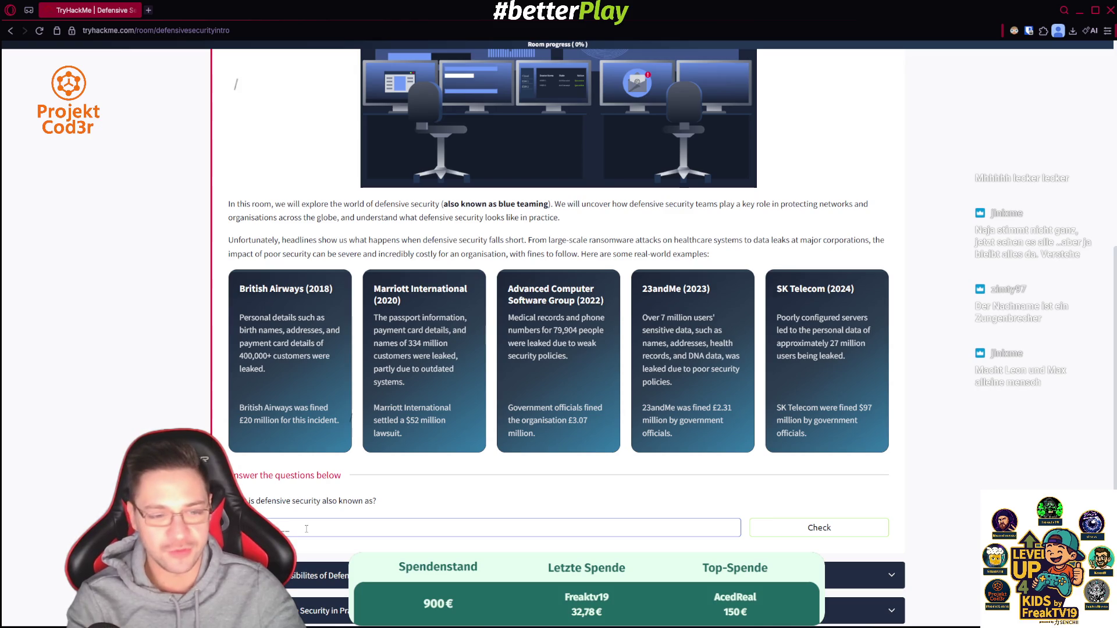
key("Return")
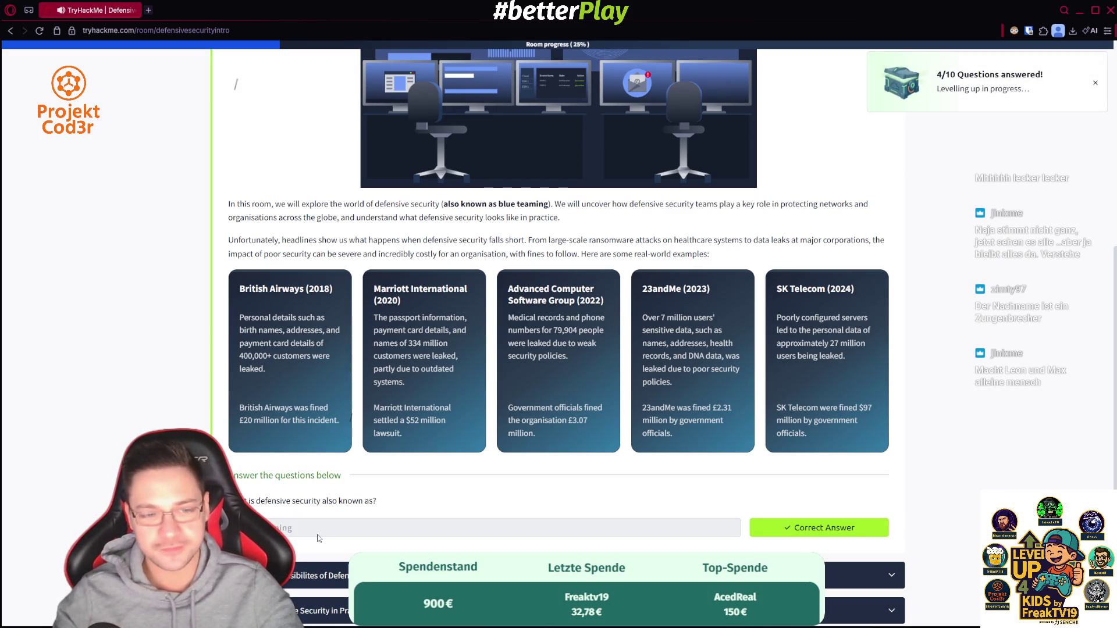
scroll(346, 414, "down", 4)
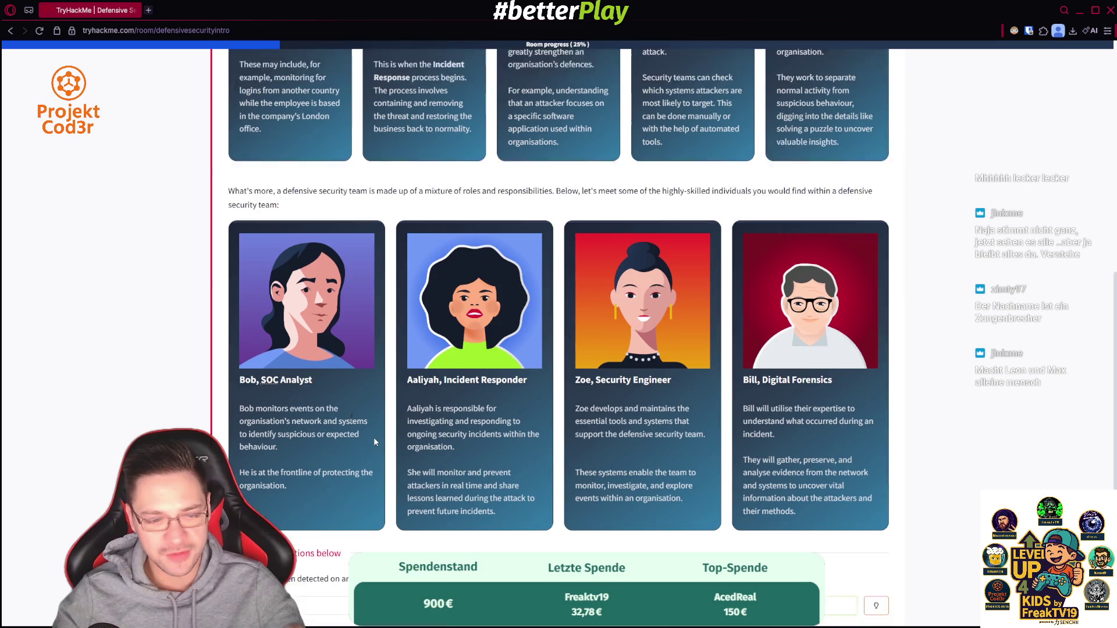
scroll(374, 441, "down", 1)
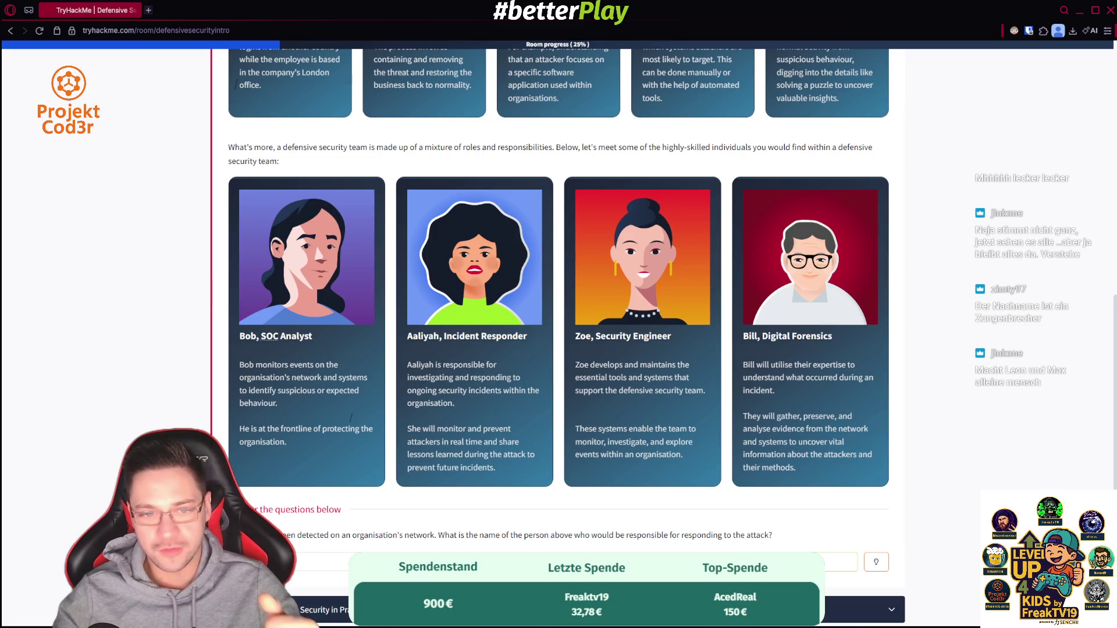
- Submit the Incident Responder's name as the next answer and expand Task 3 Defensive Security in Practice
left_click(326, 562)
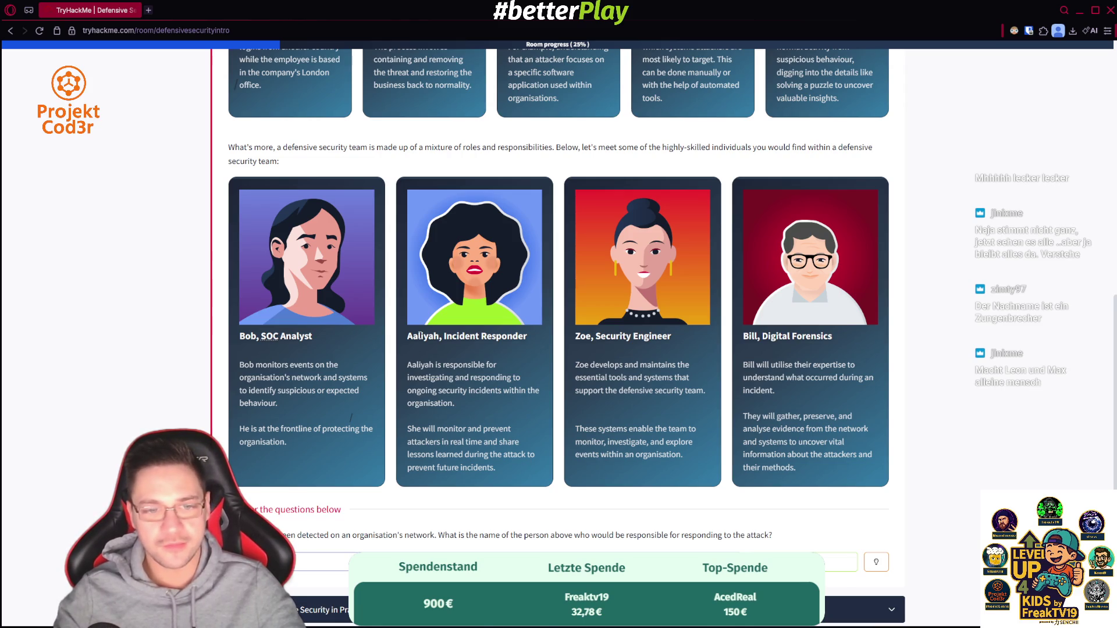
double_click(423, 337)
left_click(326, 562)
key("ctrl+v")
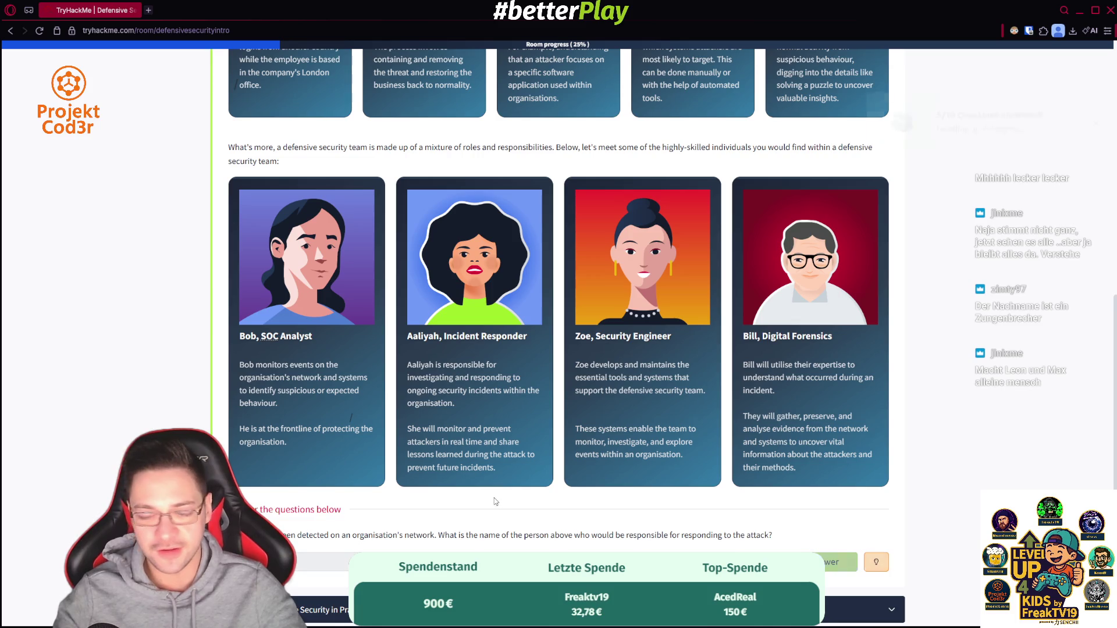
key("Return")
scroll(428, 477, "down", 3)
left_click(391, 441)
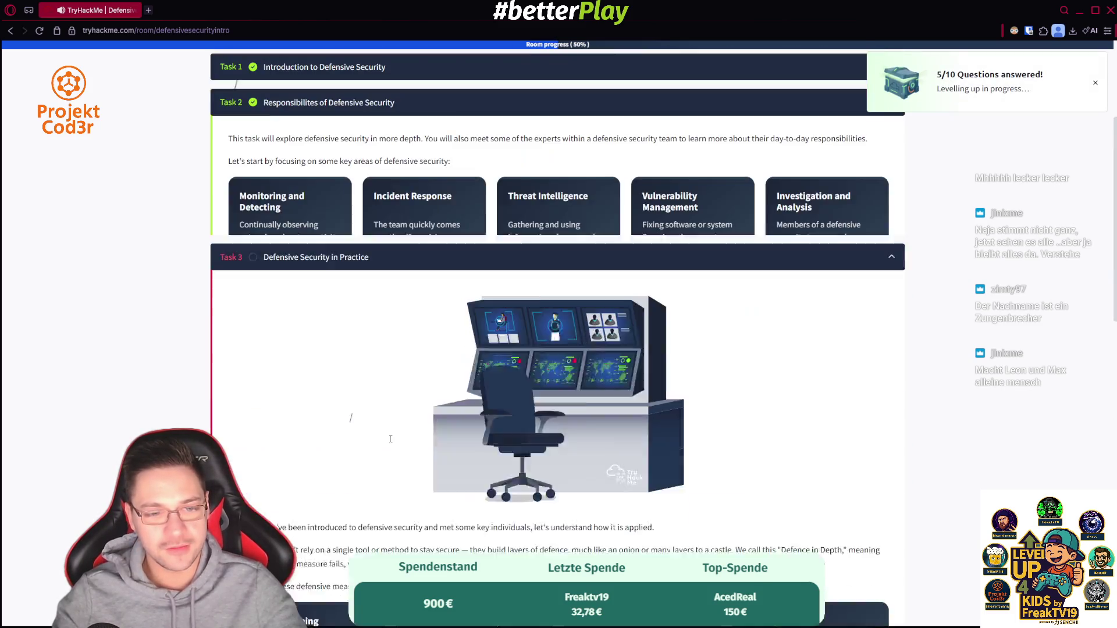
- Read Task 3 on defence in depth, the SOC and SIEMs, then submit SOC as the abbreviation
scroll(420, 396, "down", 3)
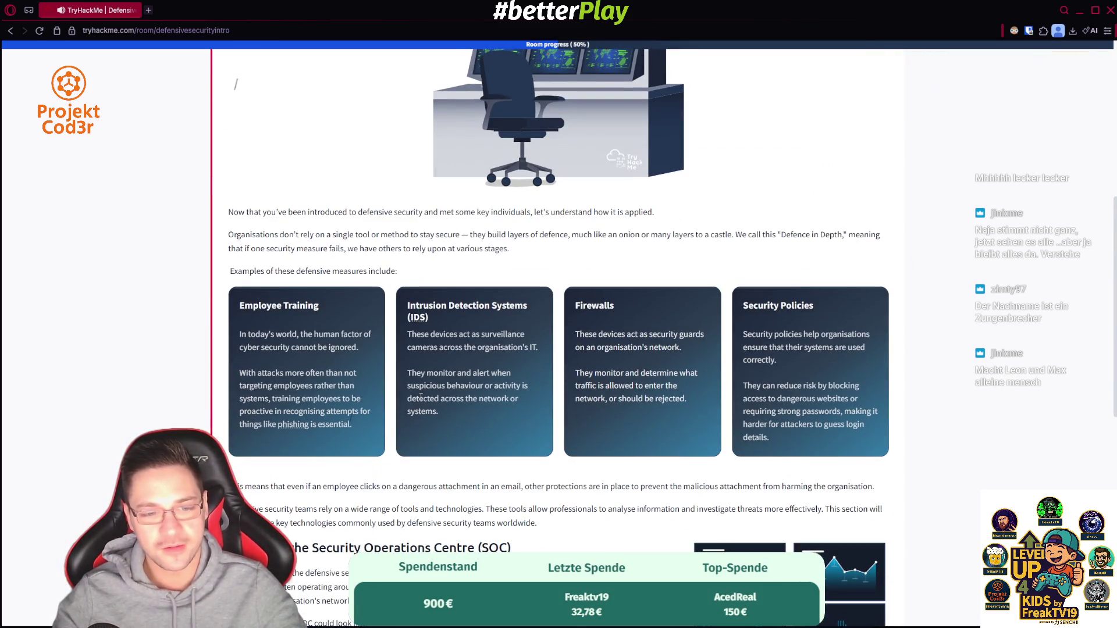
scroll(420, 396, "down", 2)
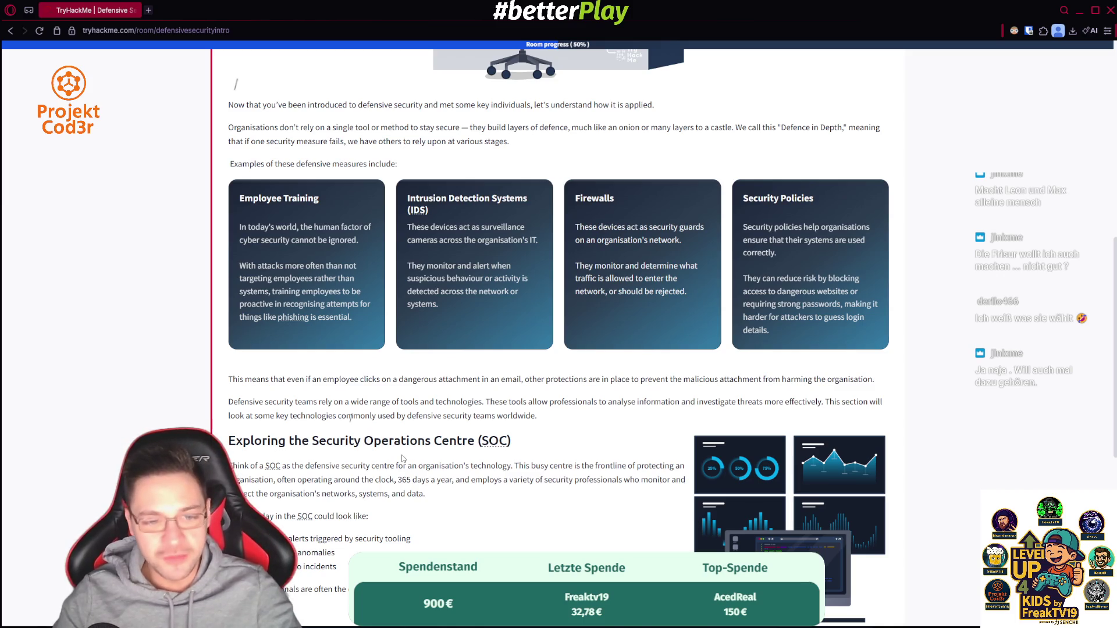
left_click_drag(333, 440, 480, 442)
left_click(362, 477)
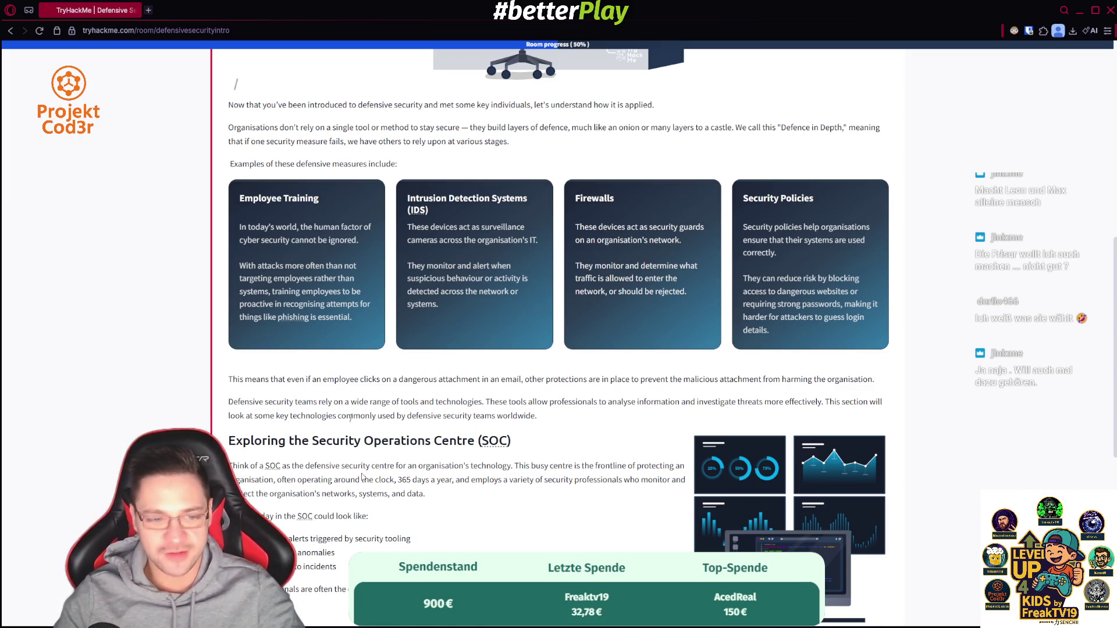
scroll(489, 465, "down", 5)
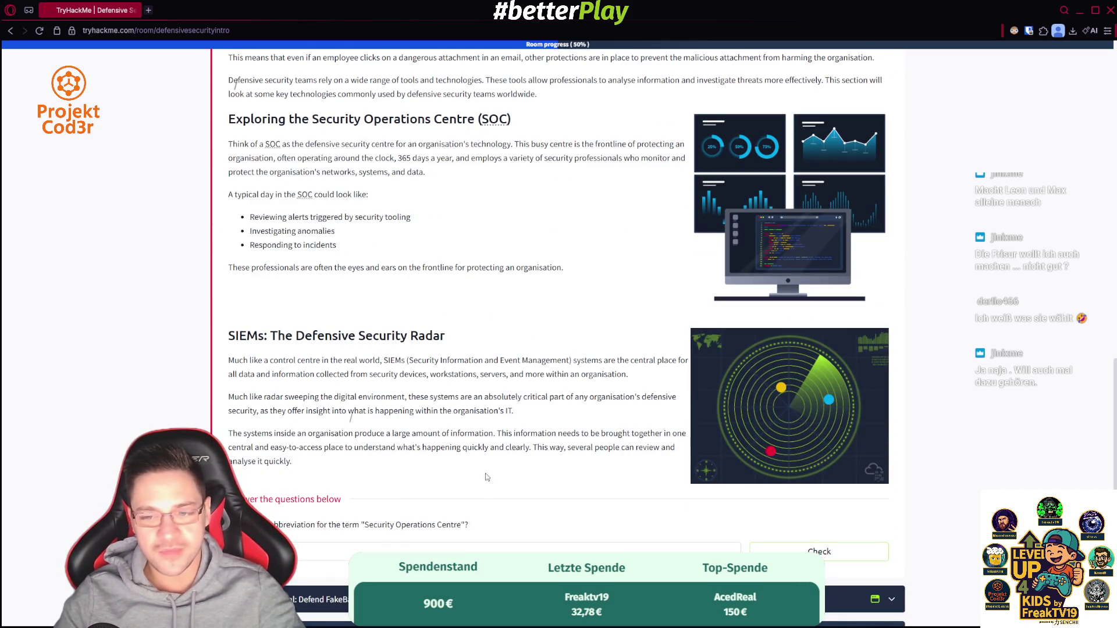
left_click(322, 547)
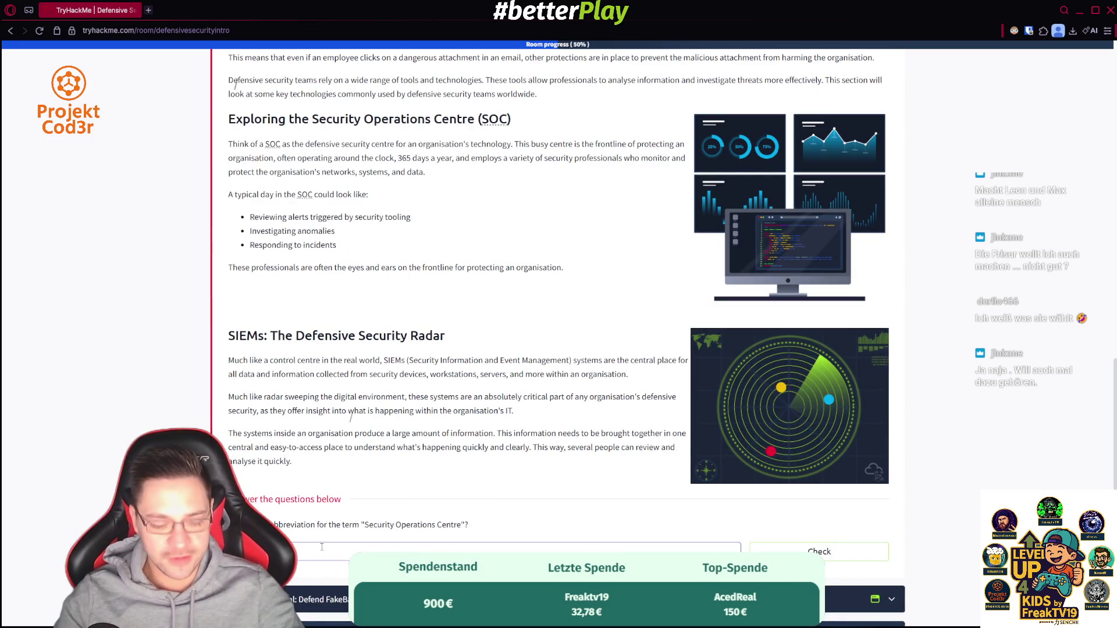
left_click(826, 550)
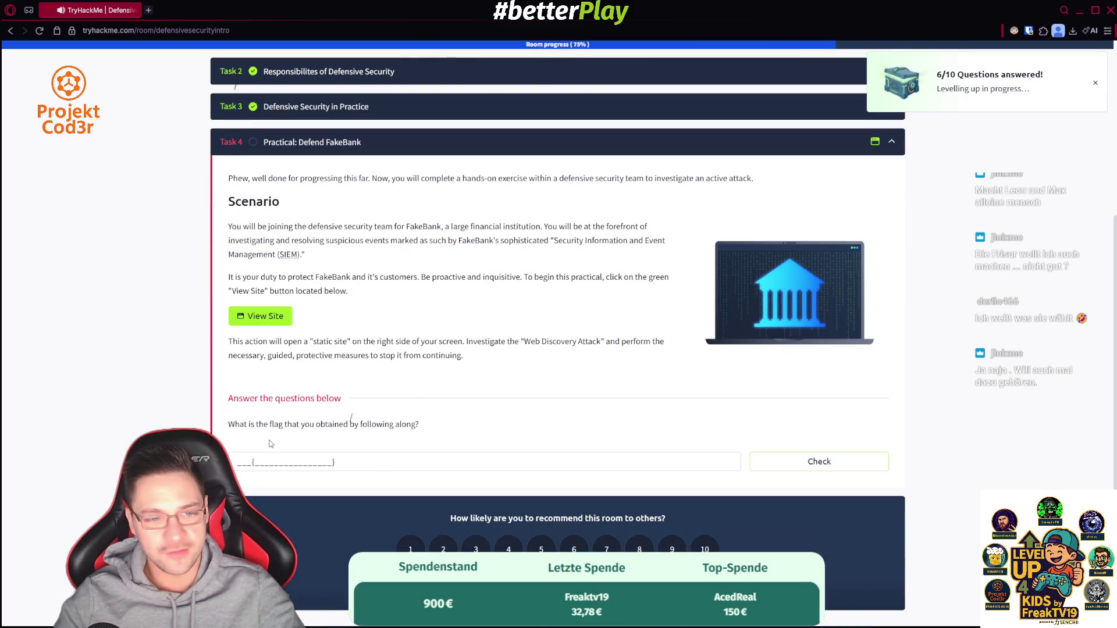
- Open the FakeBank Security Analyst Dashboard beside the task and view the Web Discovery Attack details
left_click(241, 362)
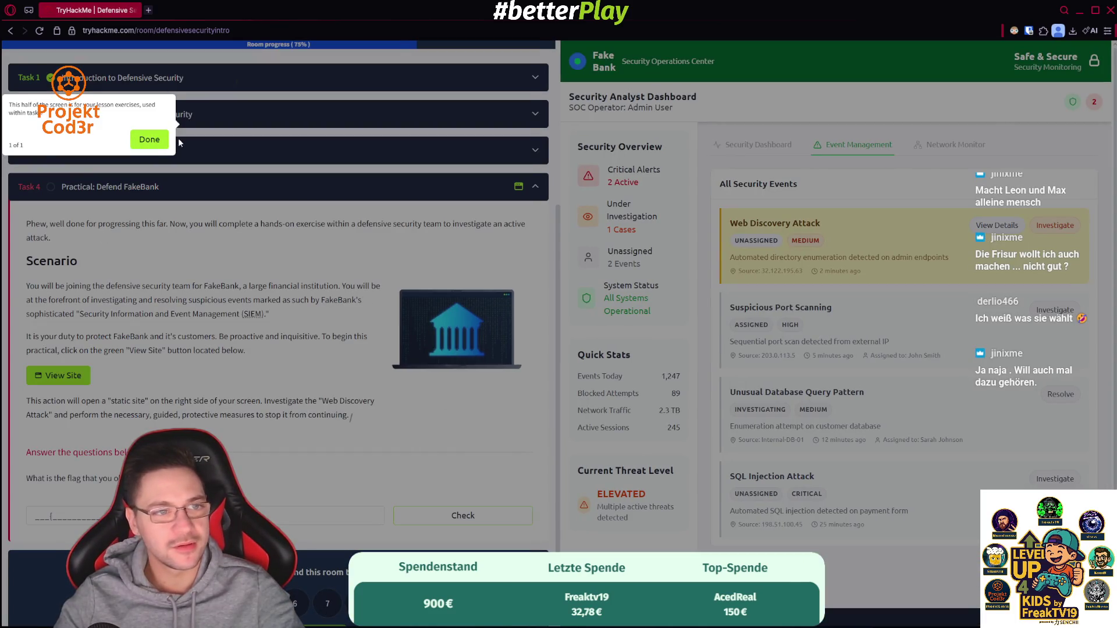
left_click(140, 140)
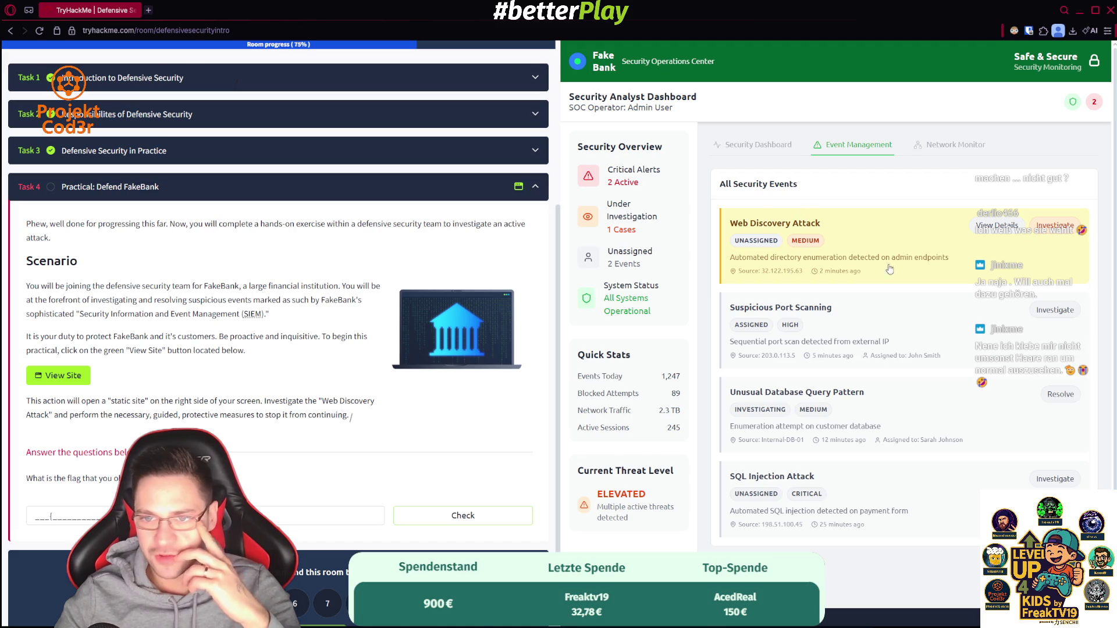
left_click(997, 228)
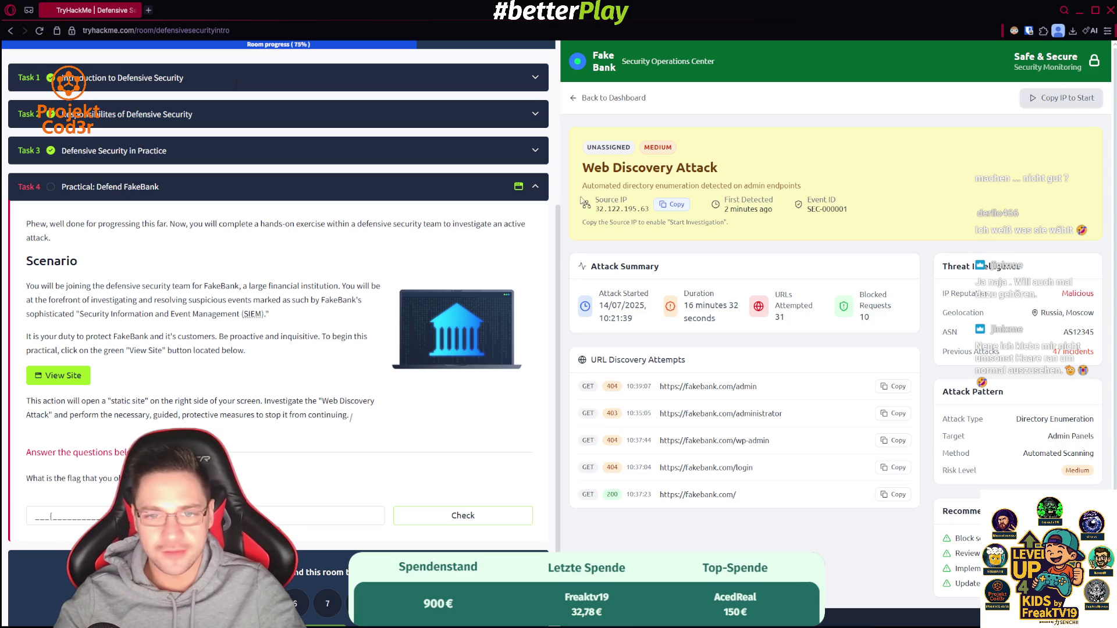
left_click_drag(604, 209, 662, 241)
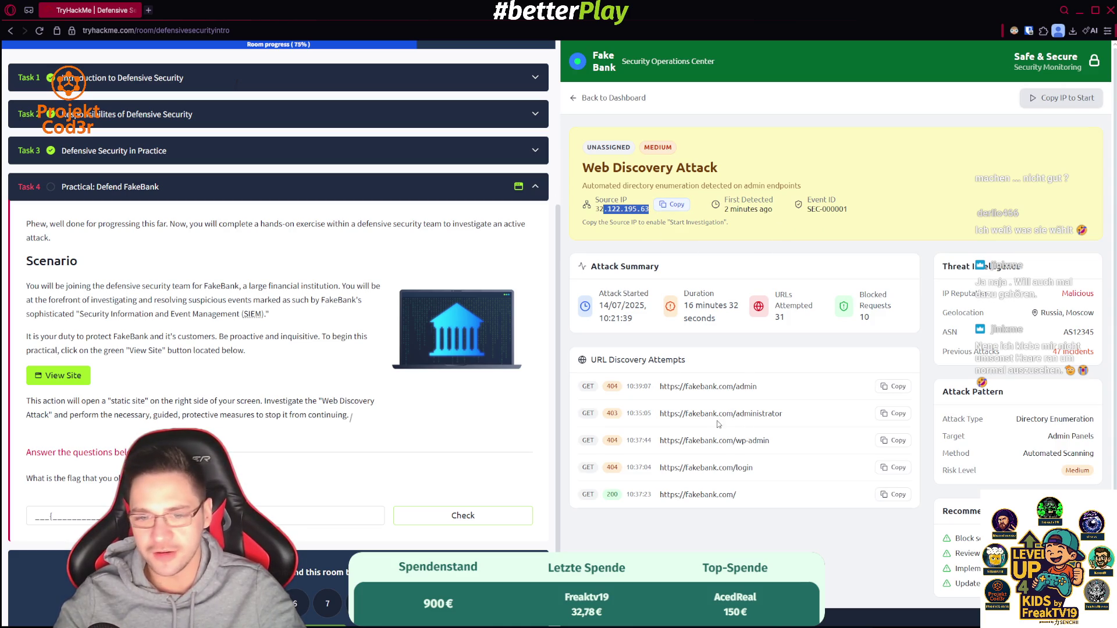
triple_click(683, 362)
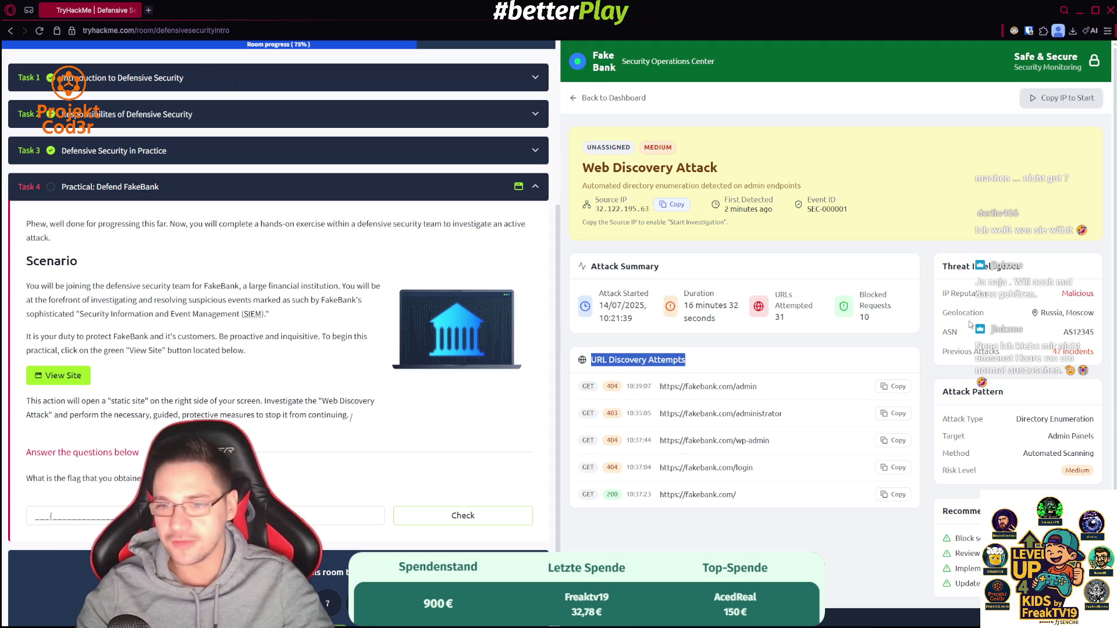
left_click_drag(1094, 313, 1041, 313)
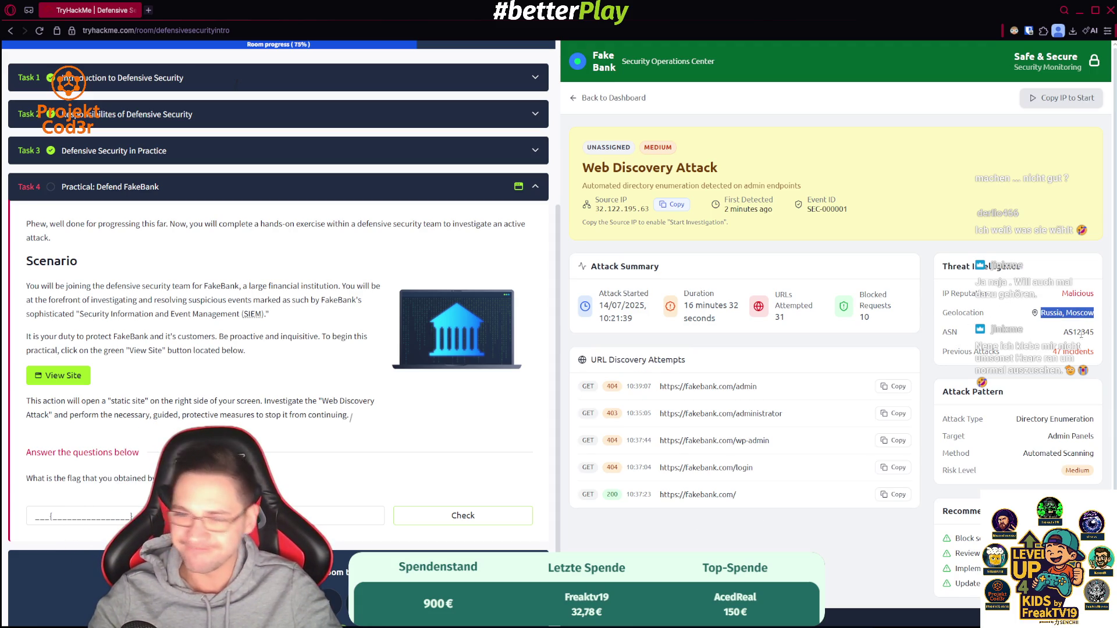
left_click(1080, 335)
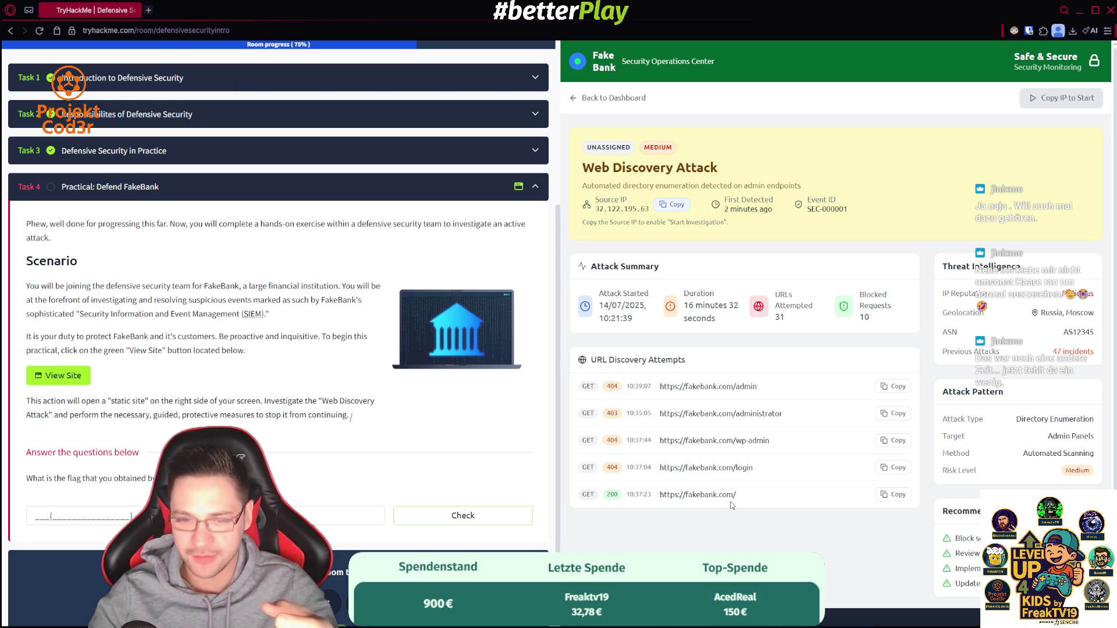
left_click_drag(765, 390, 665, 388)
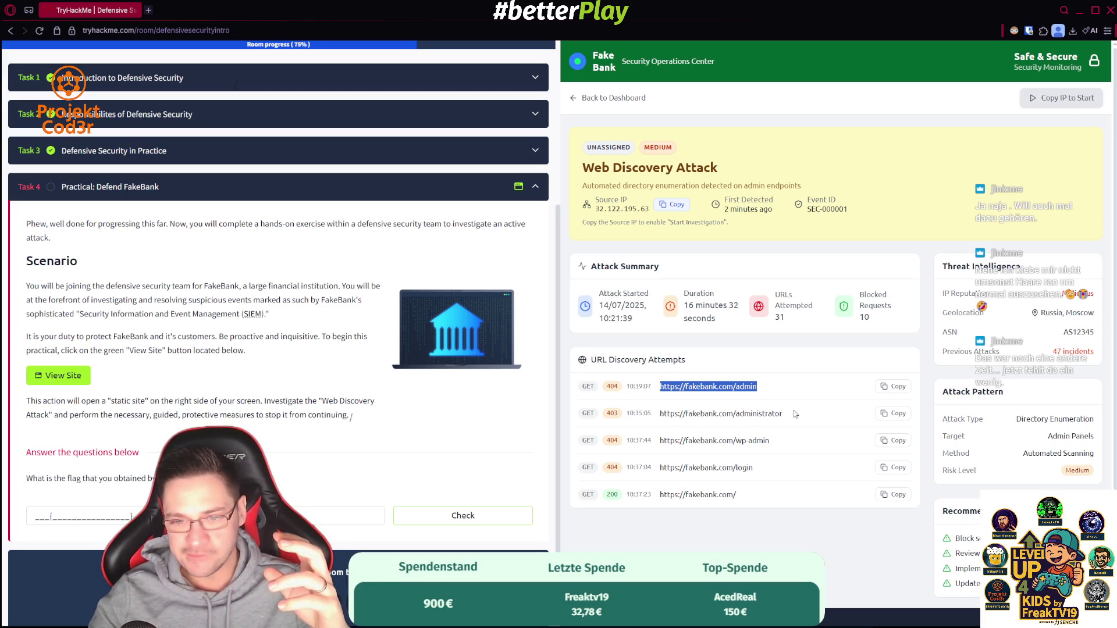
mouse_move(795, 414)
left_mouse_down()
mouse_move(777, 415)
mouse_move(764, 441)
mouse_move(738, 452)
left_mouse_up()
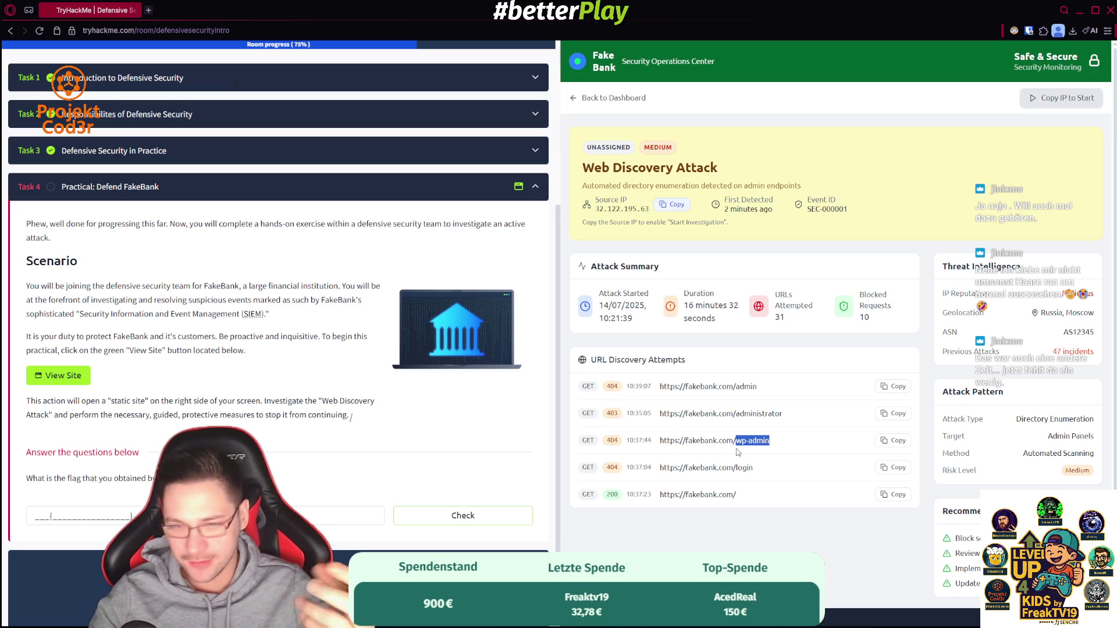
mouse_move(754, 469)
left_mouse_down()
mouse_move(740, 509)
mouse_move(739, 499)
mouse_move(663, 506)
left_mouse_up()
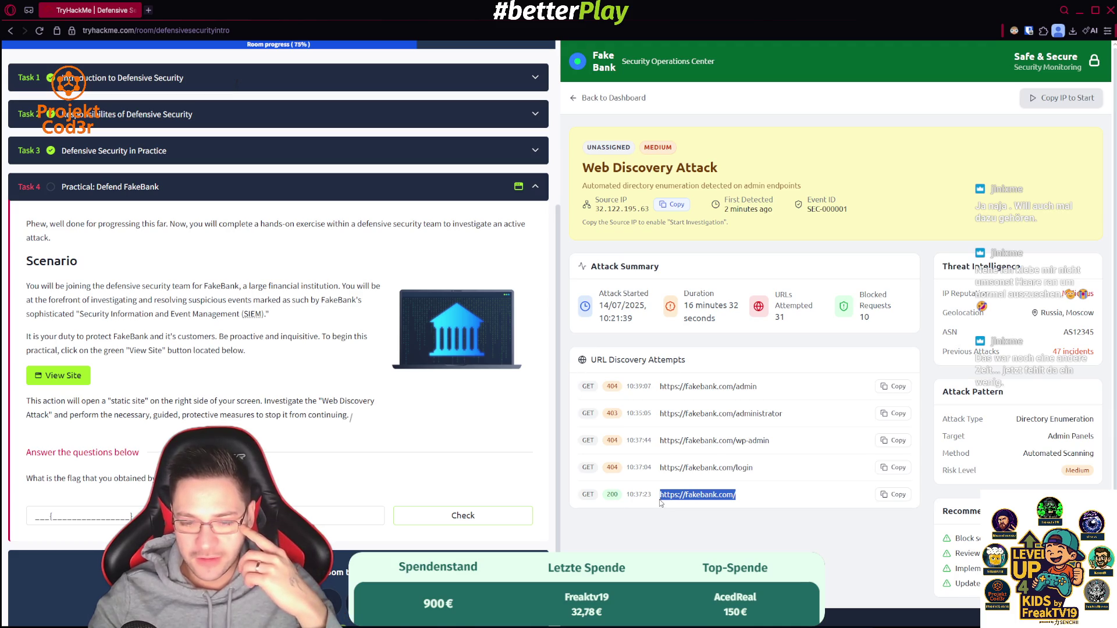
- Copy the attacker's source IP 32.122.195.63 and start the investigation to open Implement Security Actions
left_click(673, 205)
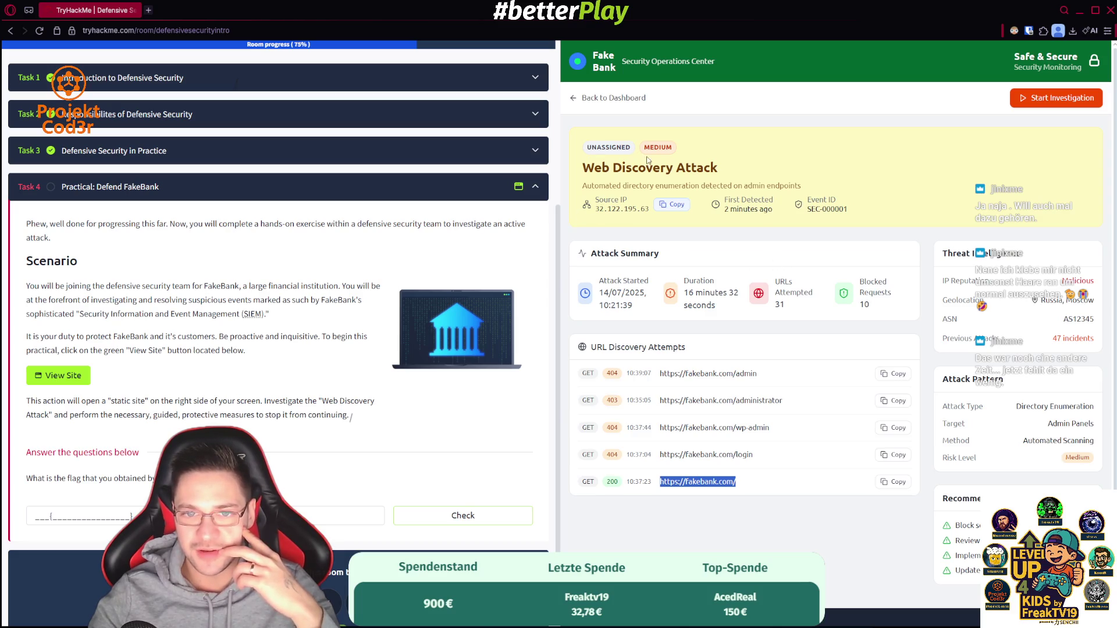
left_click_drag(814, 211, 875, 212)
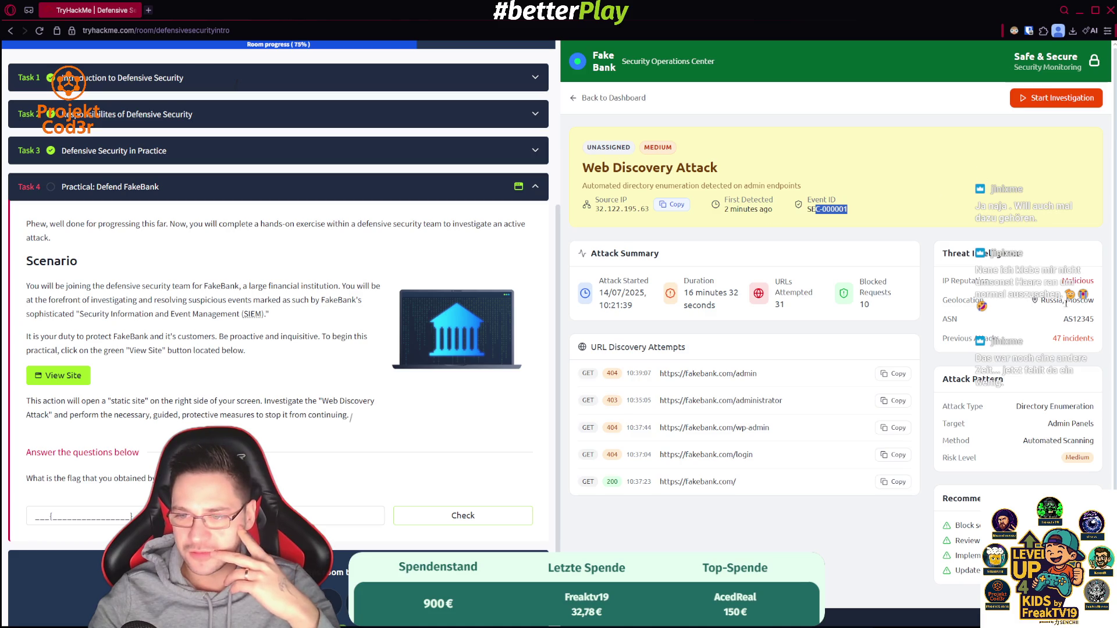
left_click(1061, 98)
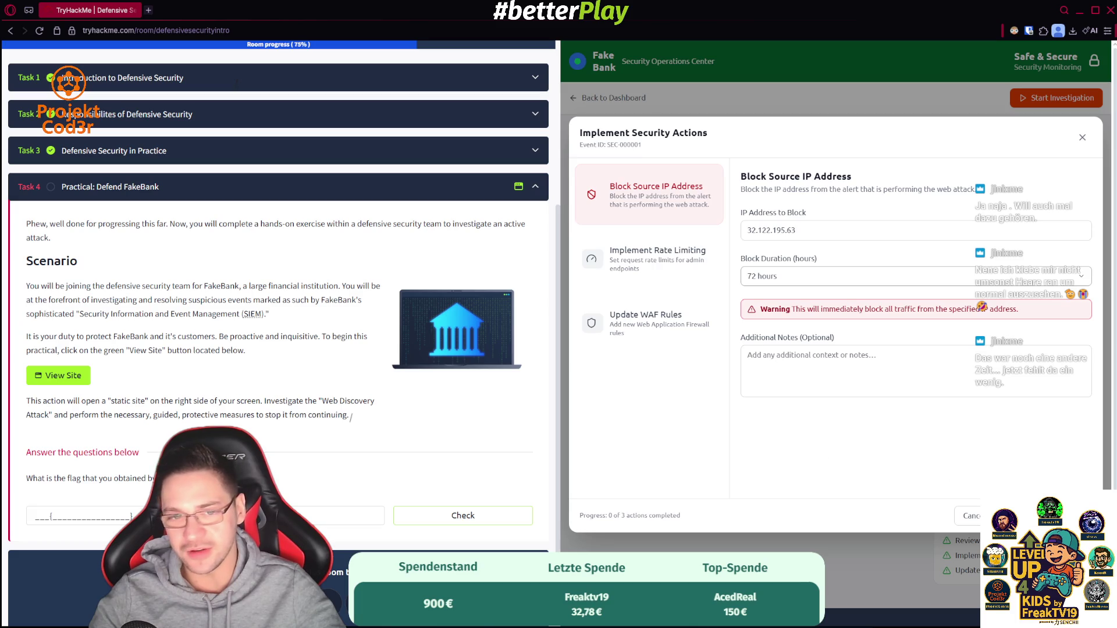
- Block IP 32.122.195.63, rate-limit admin endpoints to 15 requests per window, and submit the WAF rule
left_click(1036, 516)
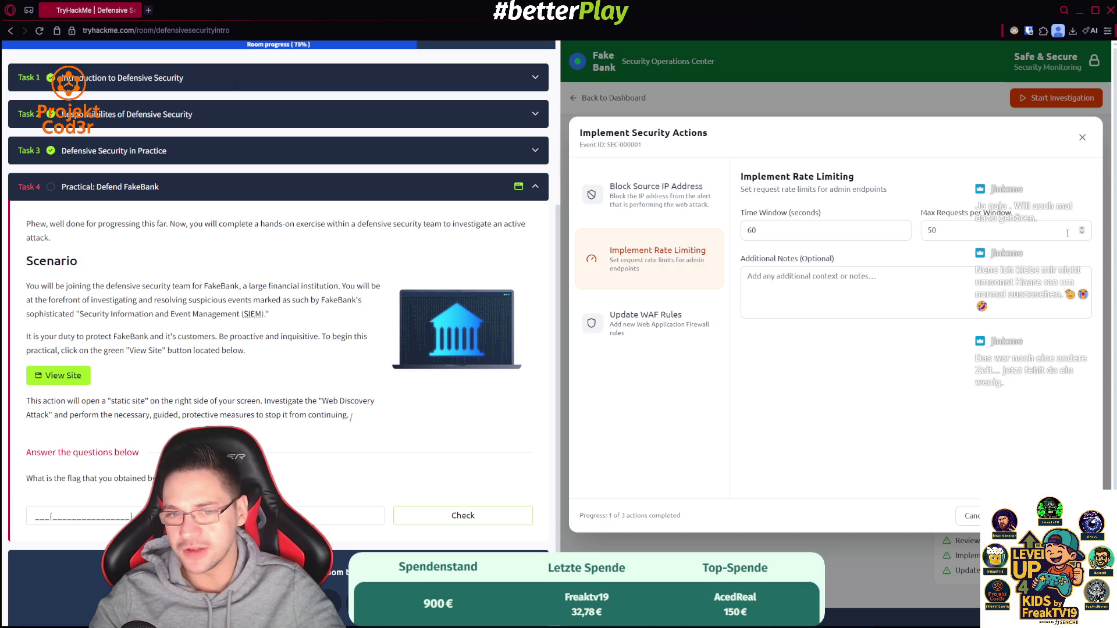
left_click_drag(1061, 233, 914, 234)
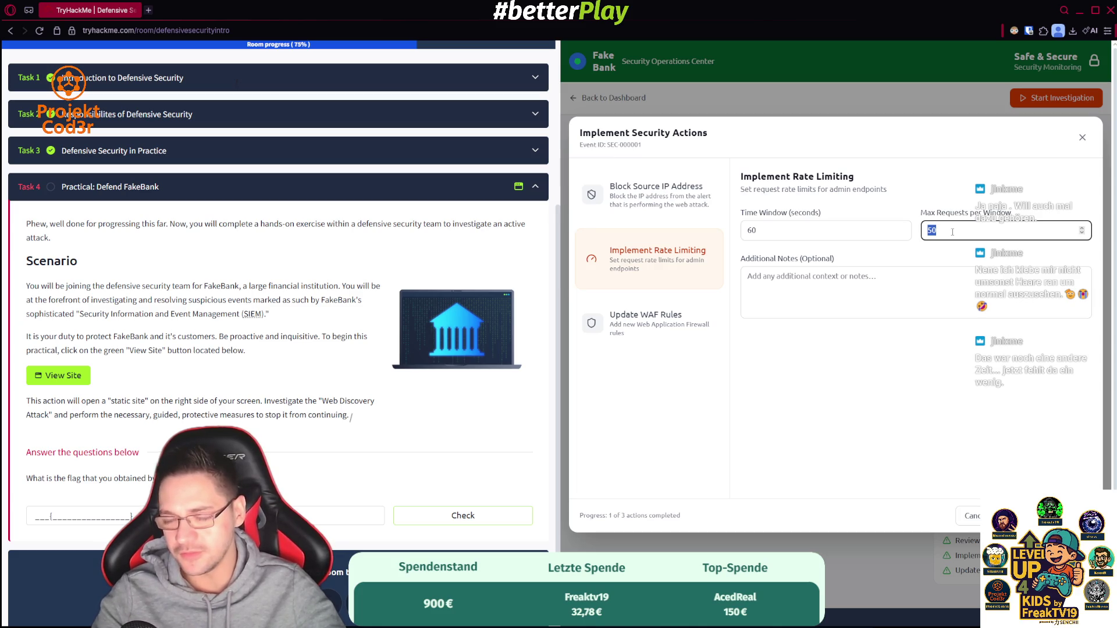
type("15")
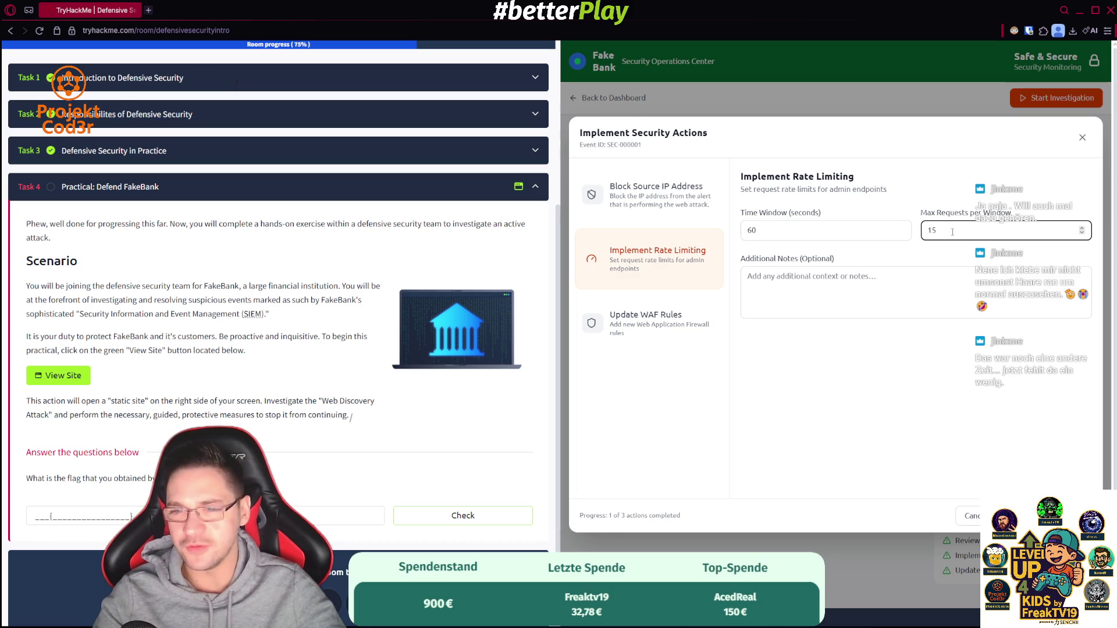
left_click(934, 331)
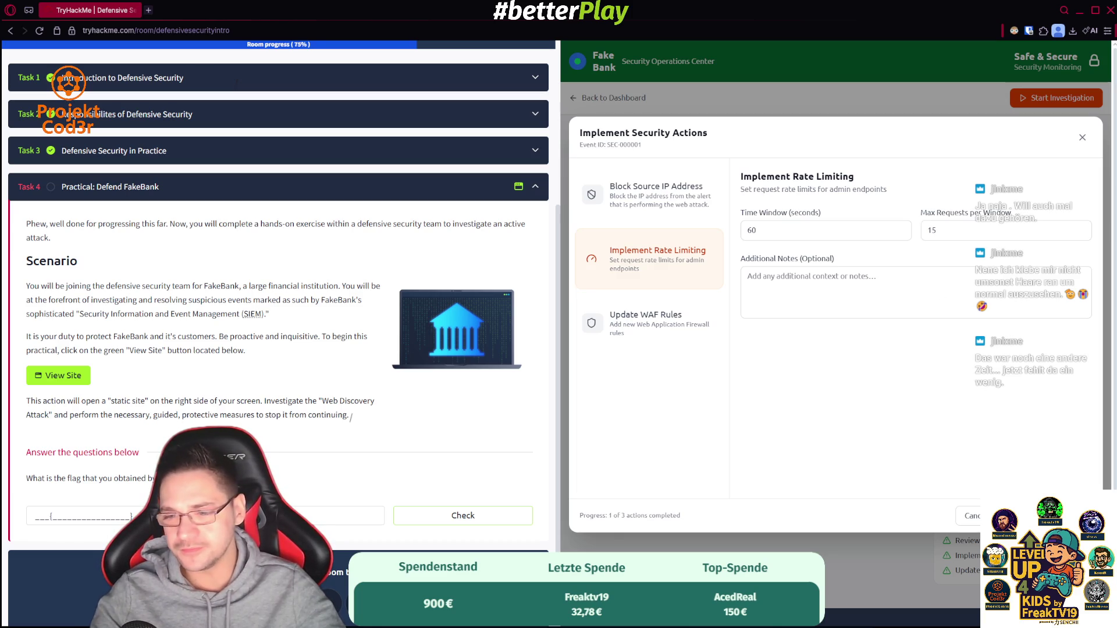
left_click(851, 307)
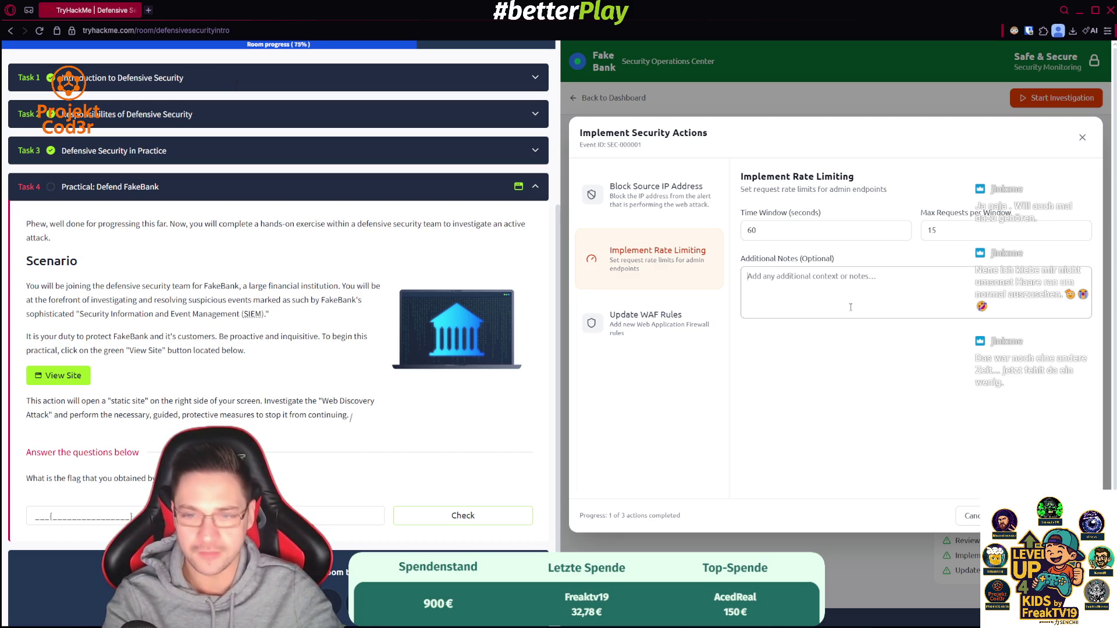
left_click(1036, 516)
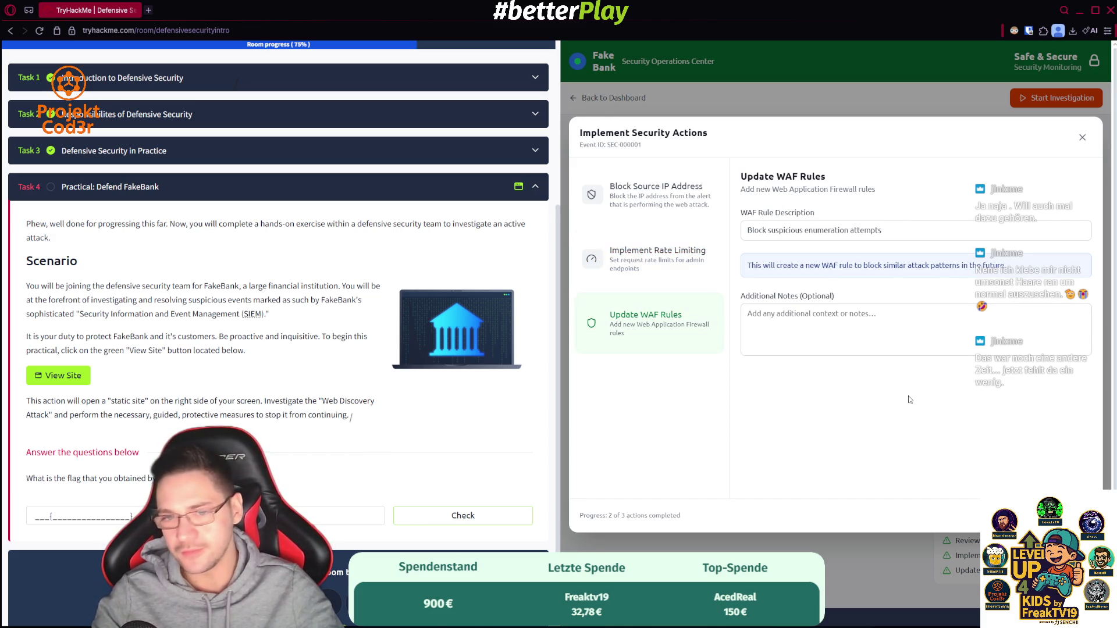
left_click(911, 232)
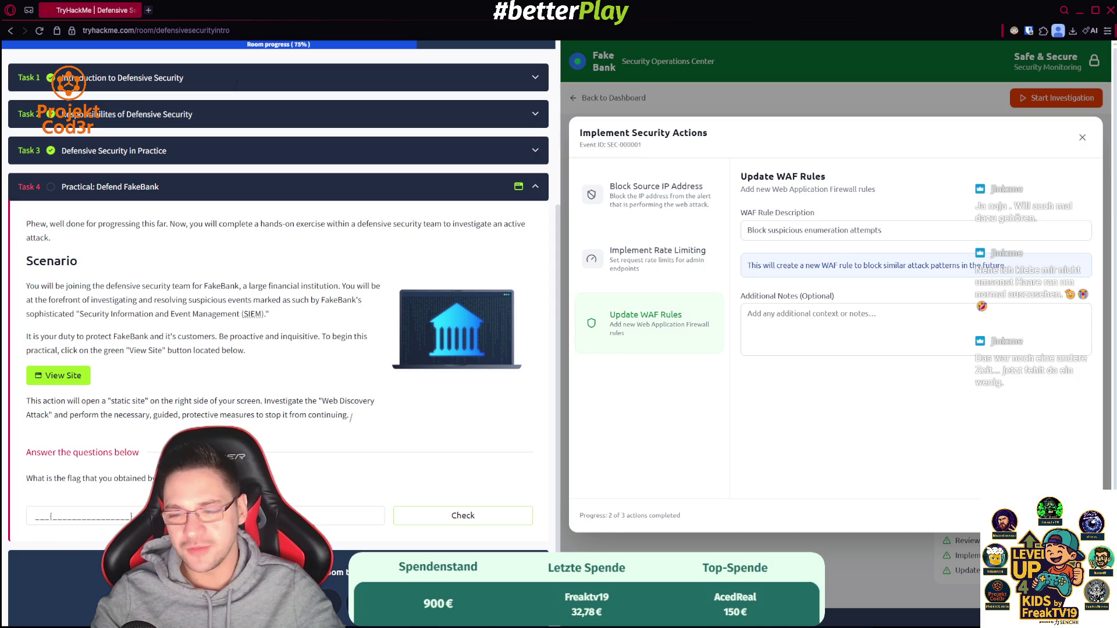
key("Return")
- Copy the revealed FakeBank flag into the answer field and submit it to finish the room
left_click(847, 336)
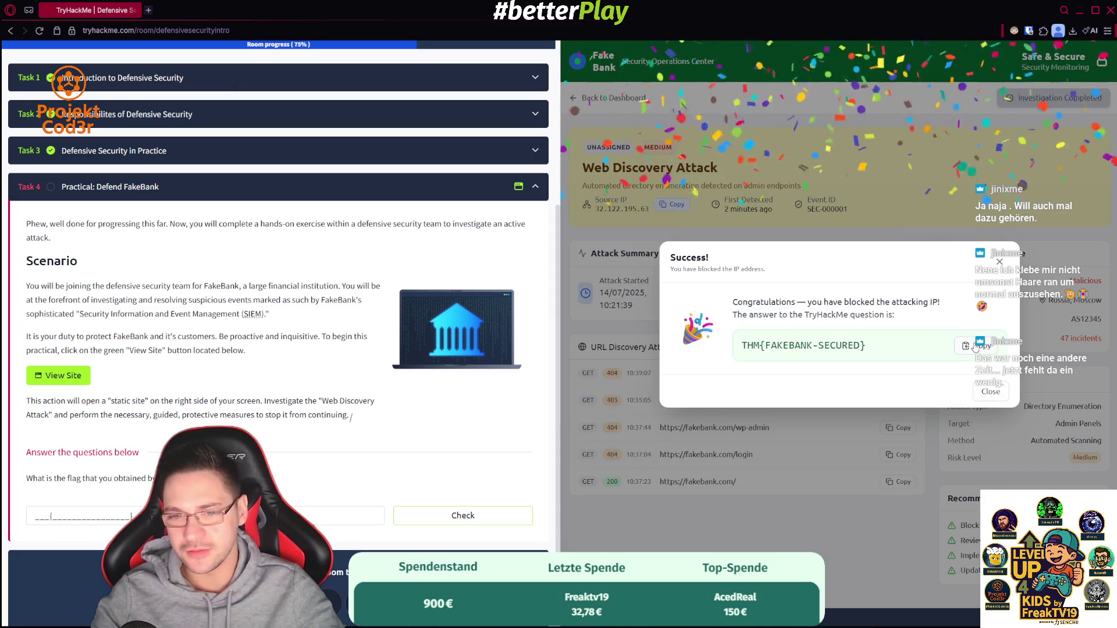
left_click(326, 515)
key("ctrl+v")
left_click(504, 523)
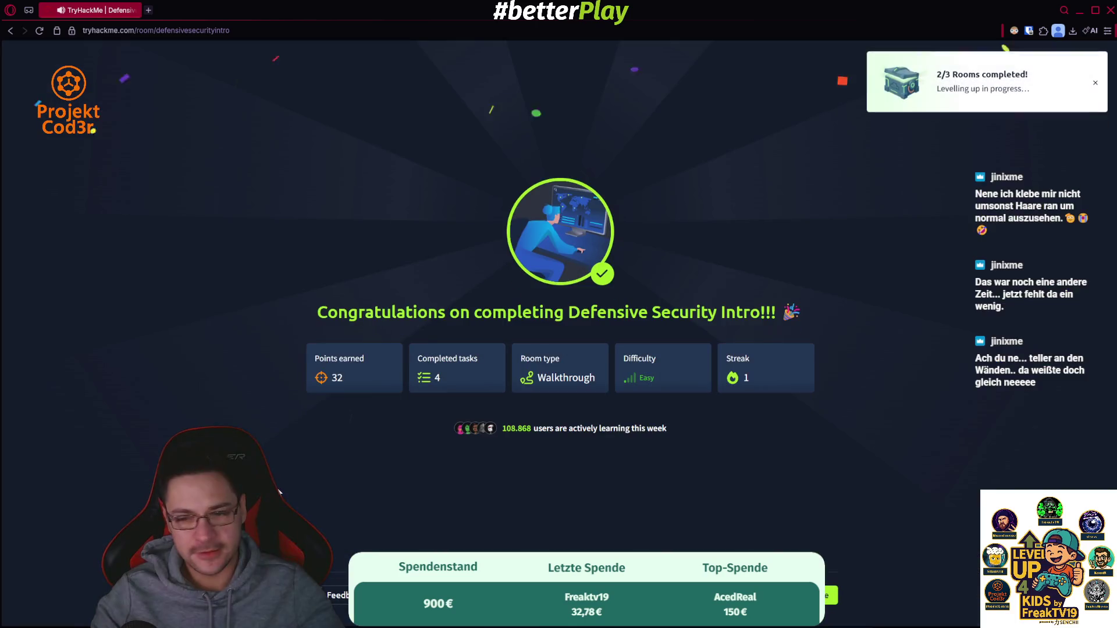
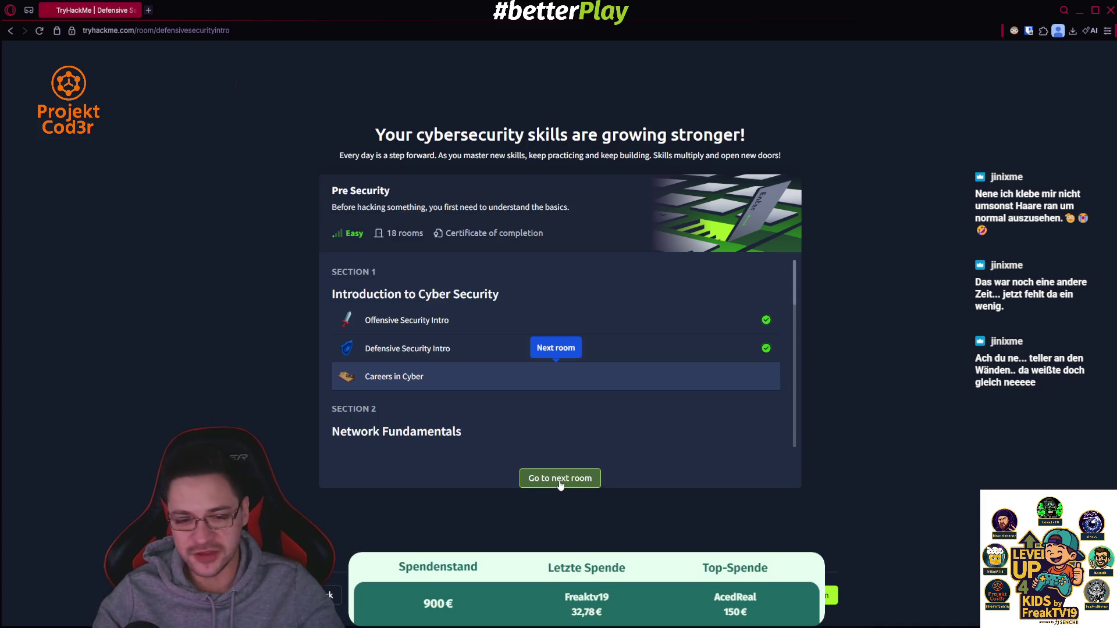
- Move on to the Careers in Cyber room, expand Task 1 and join the room
left_click(560, 479)
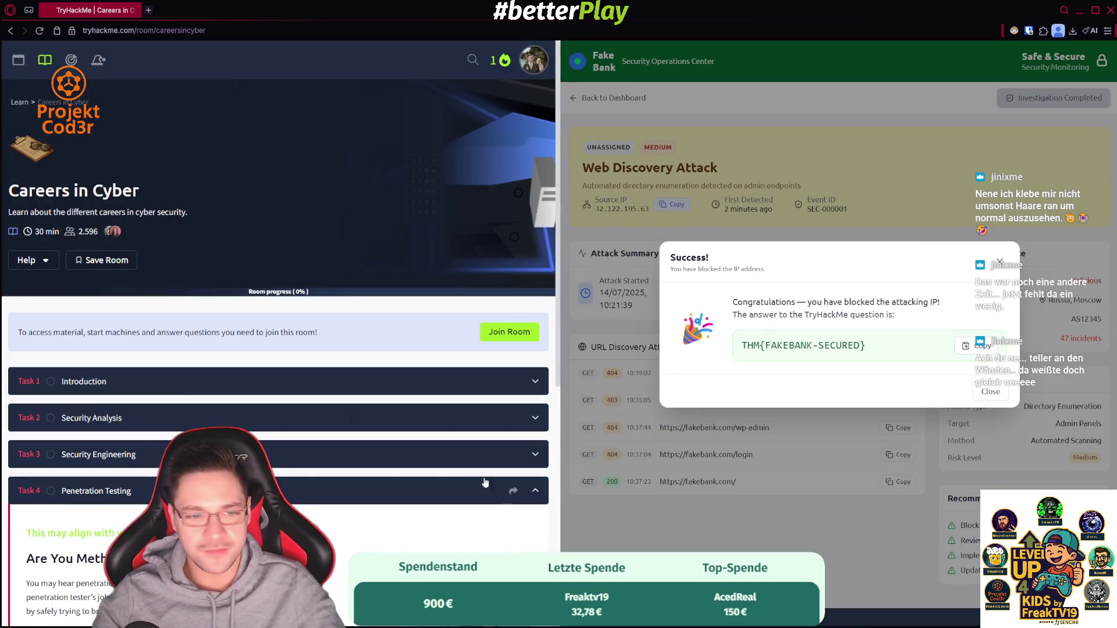
left_click(93, 376)
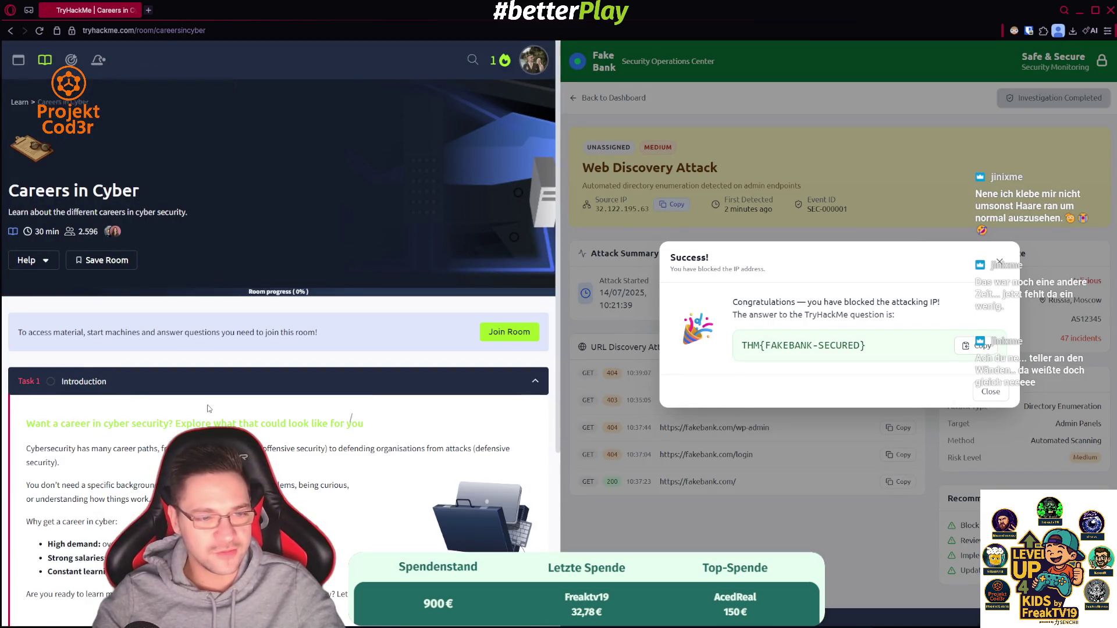
scroll(190, 407, "down", 4)
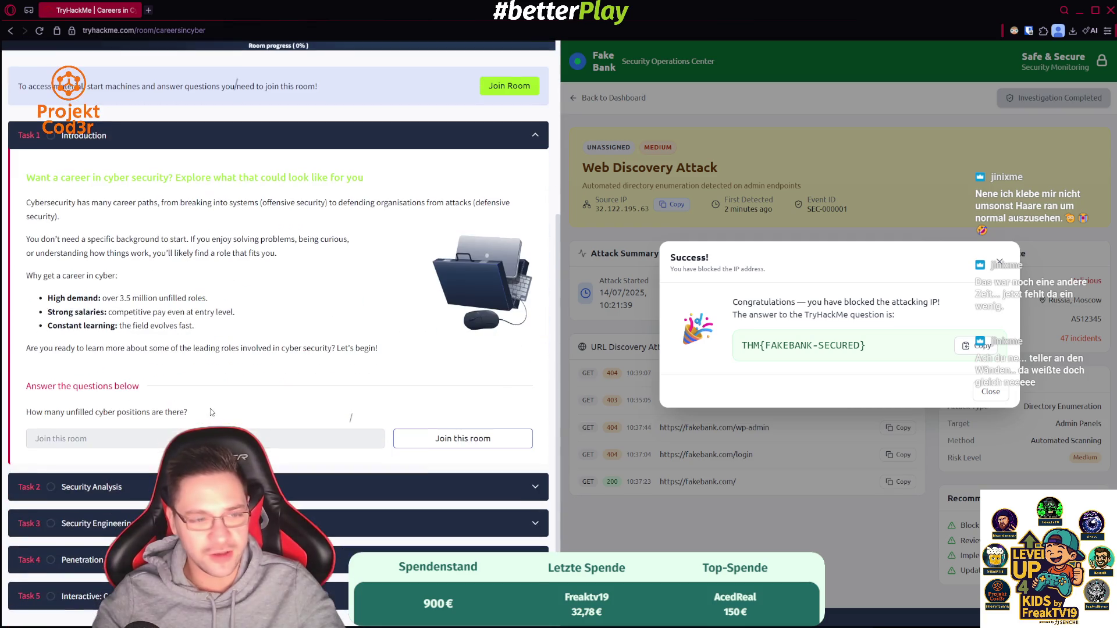
left_click(465, 445)
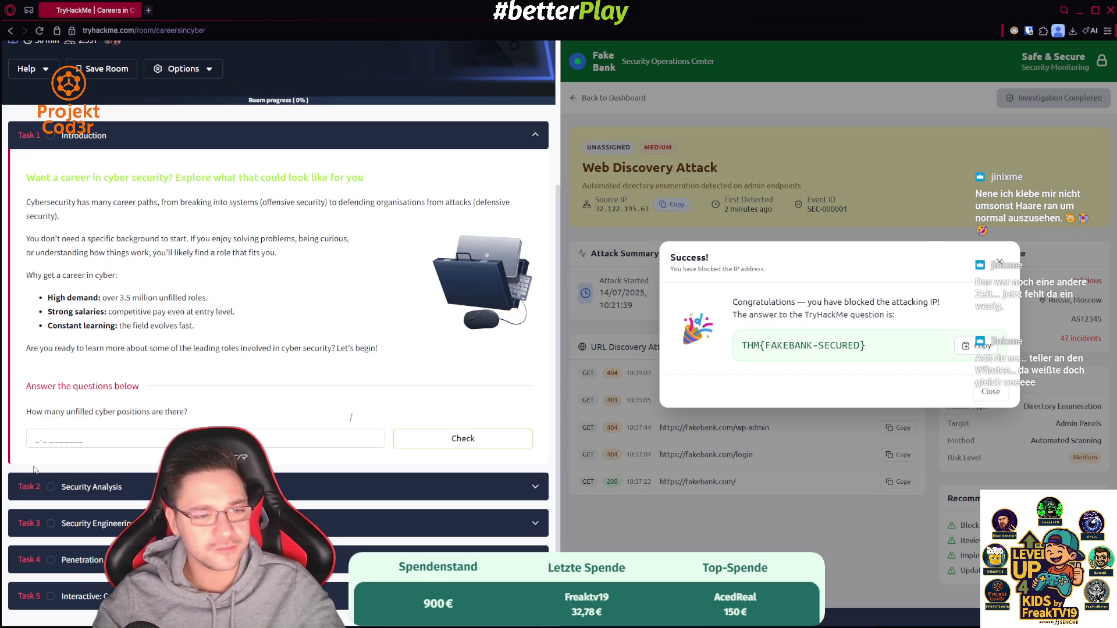
- Answer the unfilled cyber positions question with 3.5 million
left_click(36, 438)
type("3.5 mi")
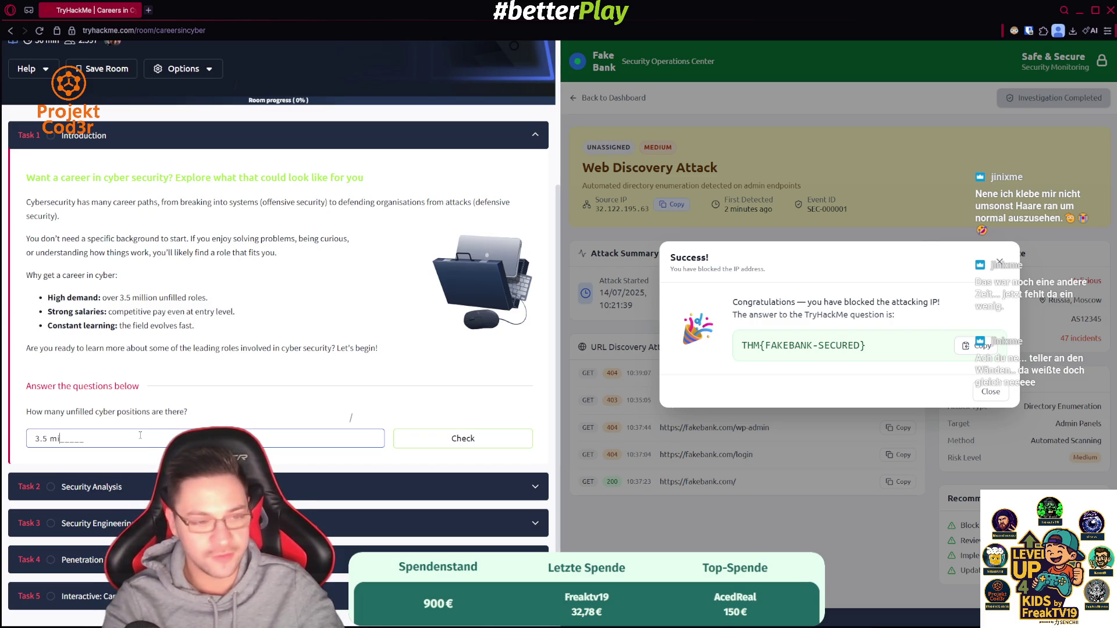
type("llion")
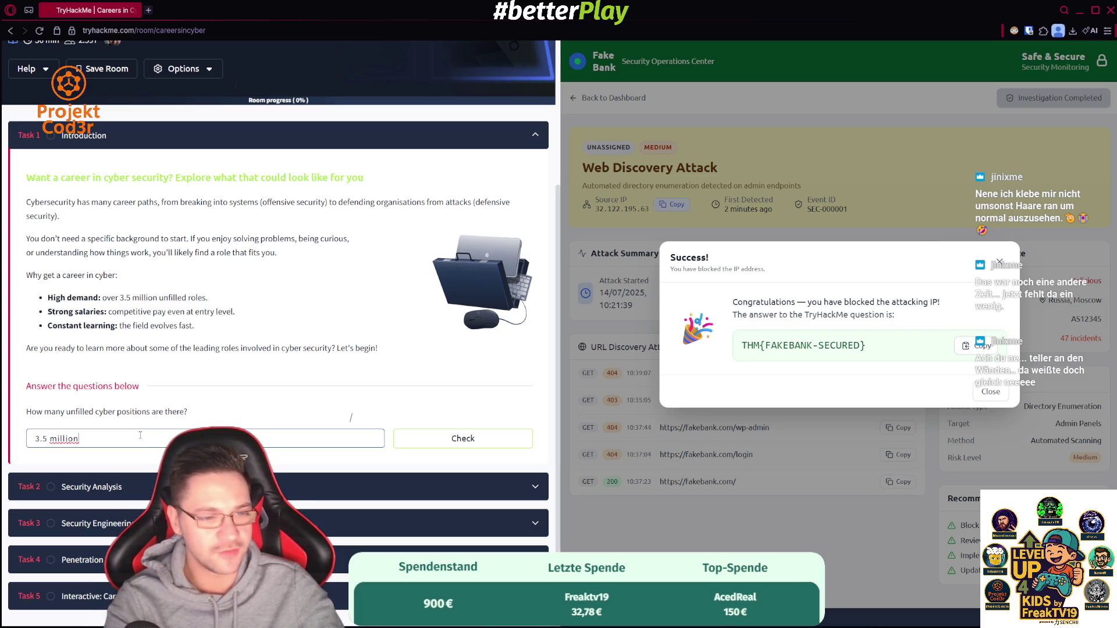
key("Return")
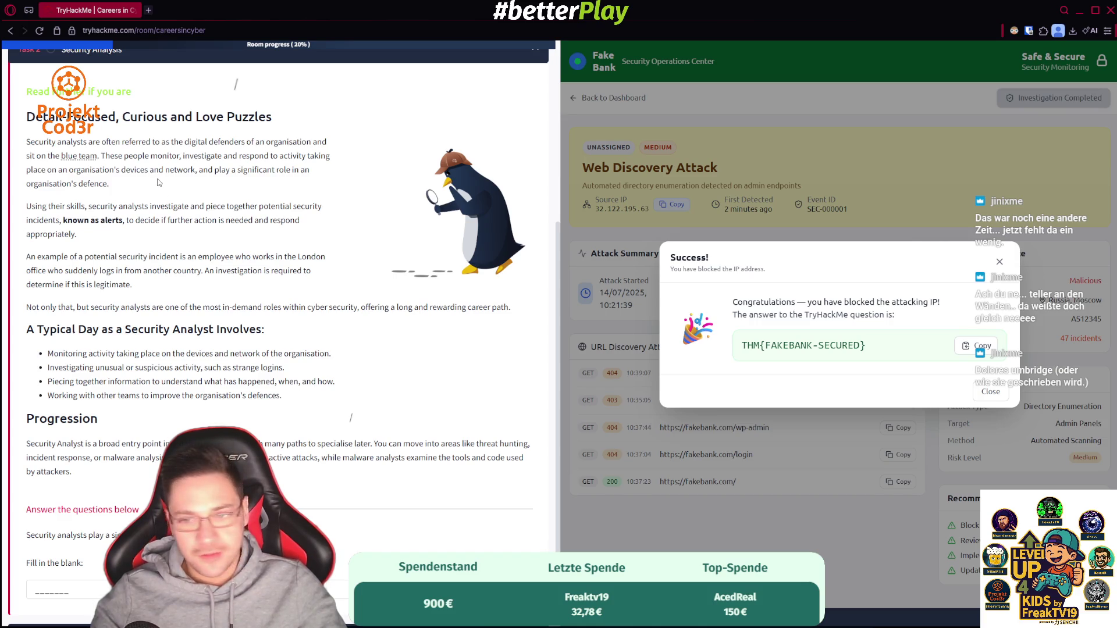
- Dismiss the FakeBank success message, review the Defensive Security Intro flag, then return to Careers in Cyber
left_click(1000, 262)
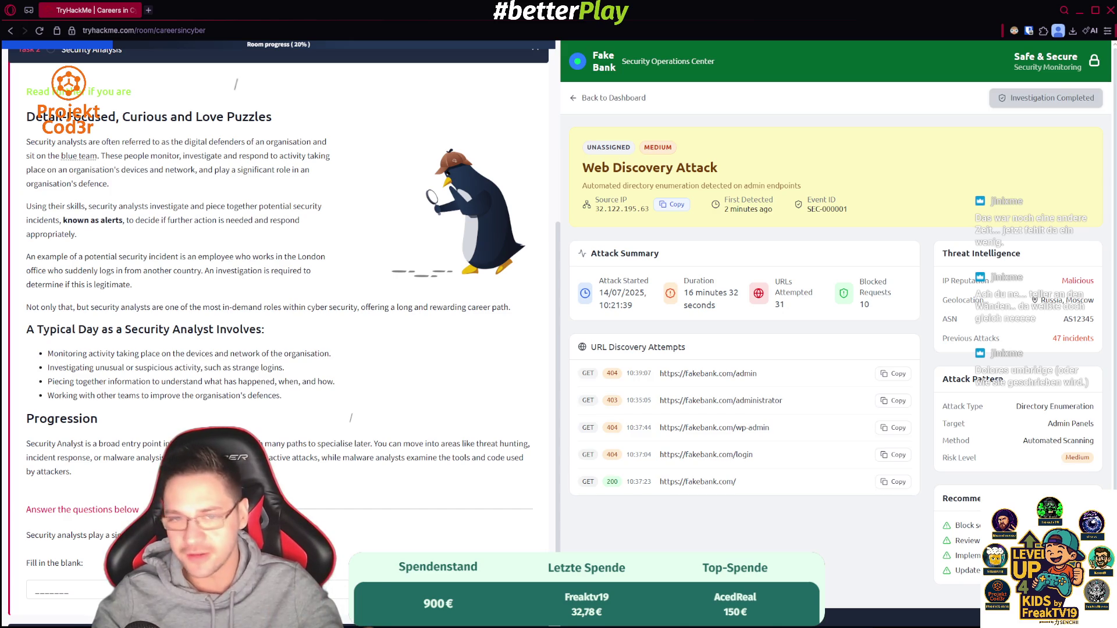
key("alt+Left")
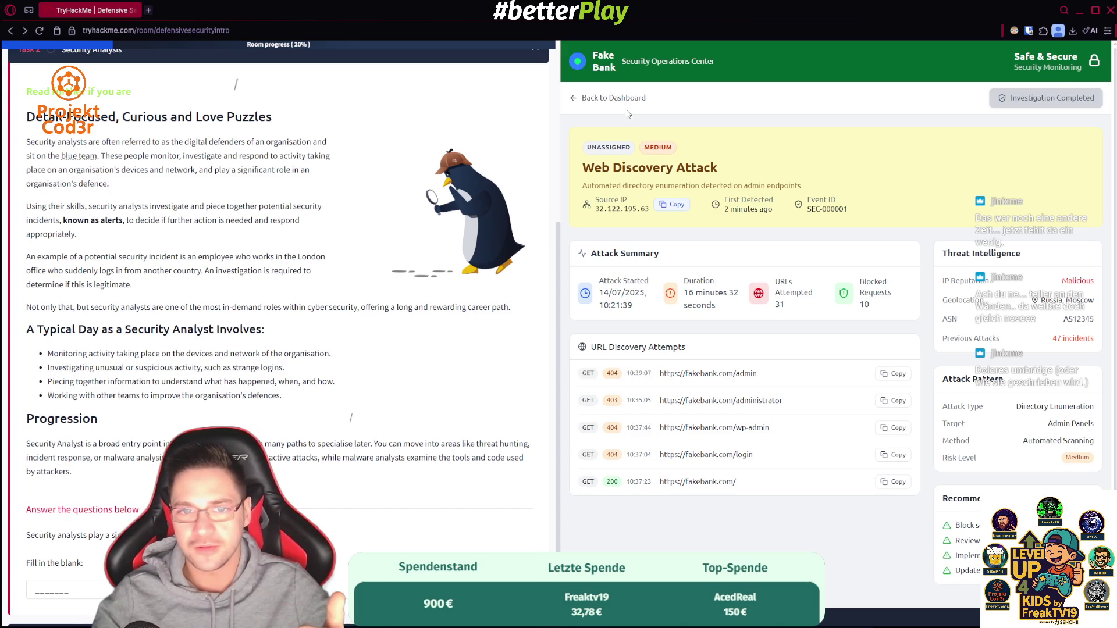
scroll(227, 191, "down", 10)
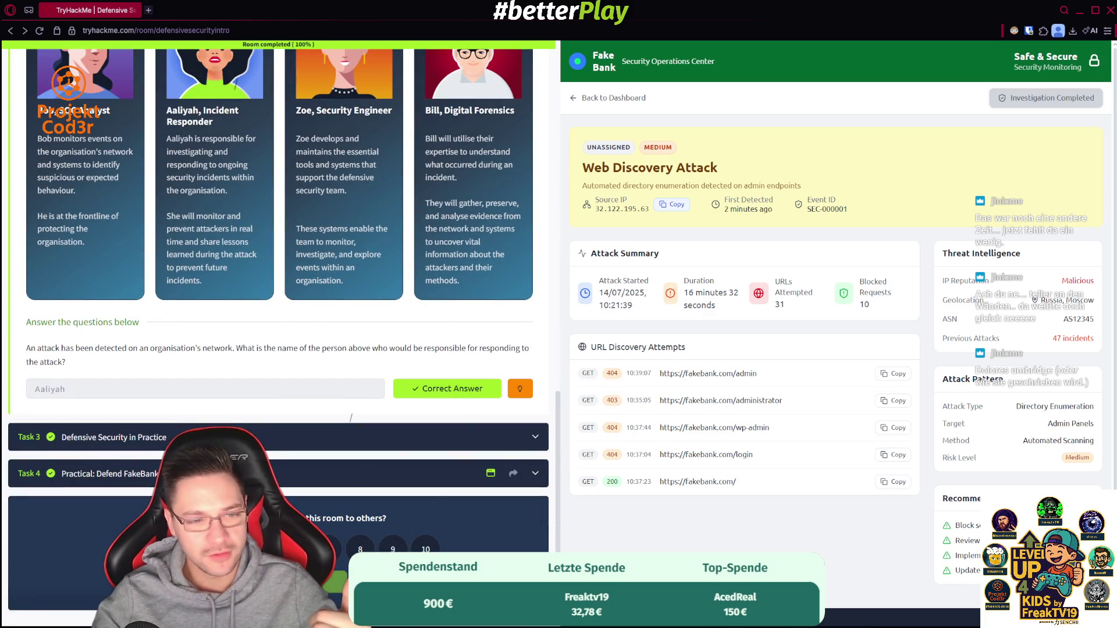
left_click(491, 473)
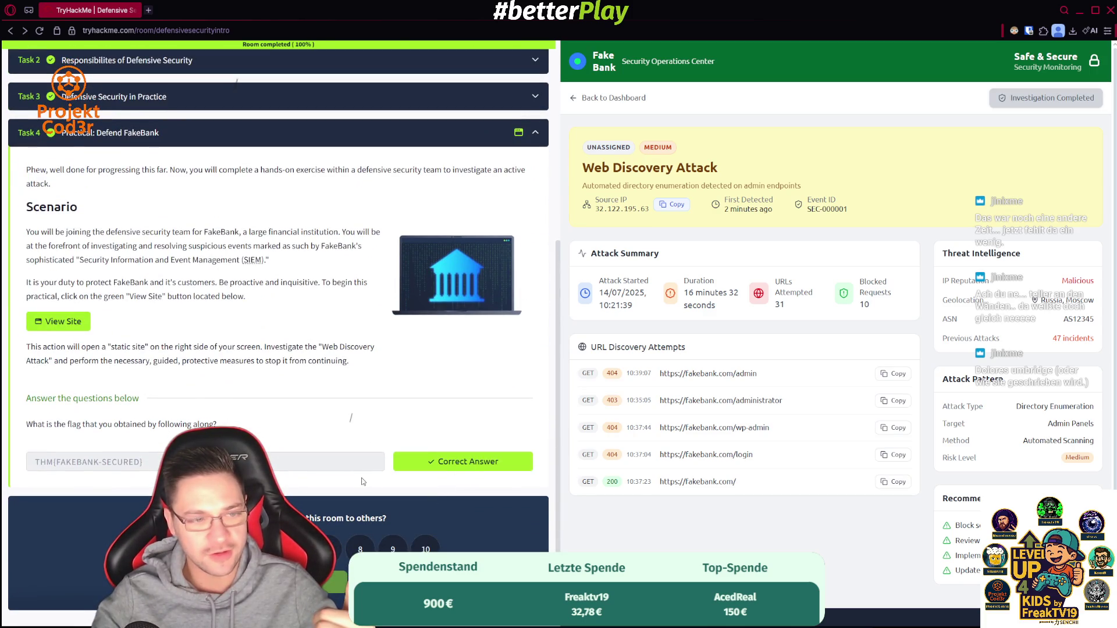
key("alt+Right")
scroll(138, 299, "up", 1)
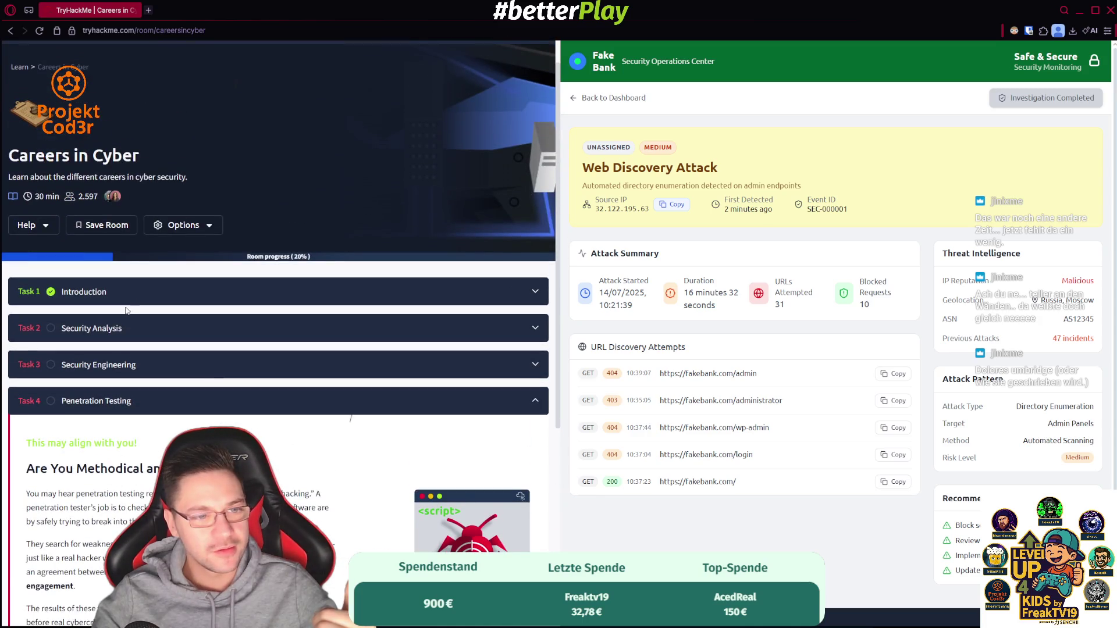
- Expand Task 2 Security Analysis and try 'defense' as the fill-in-the-blank answer
left_click(140, 326)
scroll(151, 432, "down", 4)
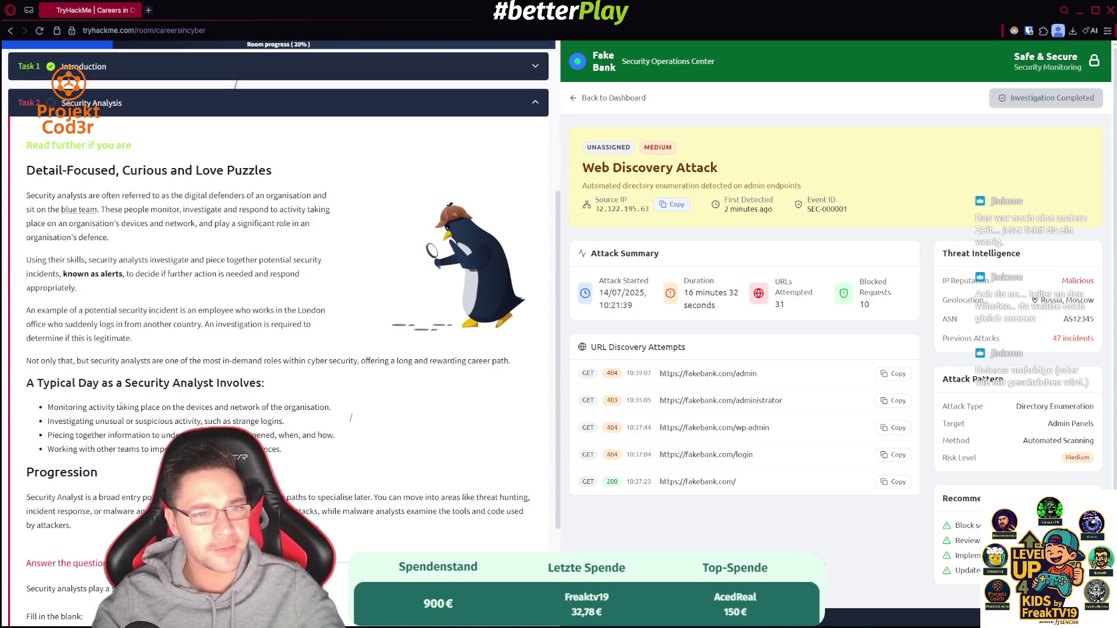
scroll(120, 407, "down", 2)
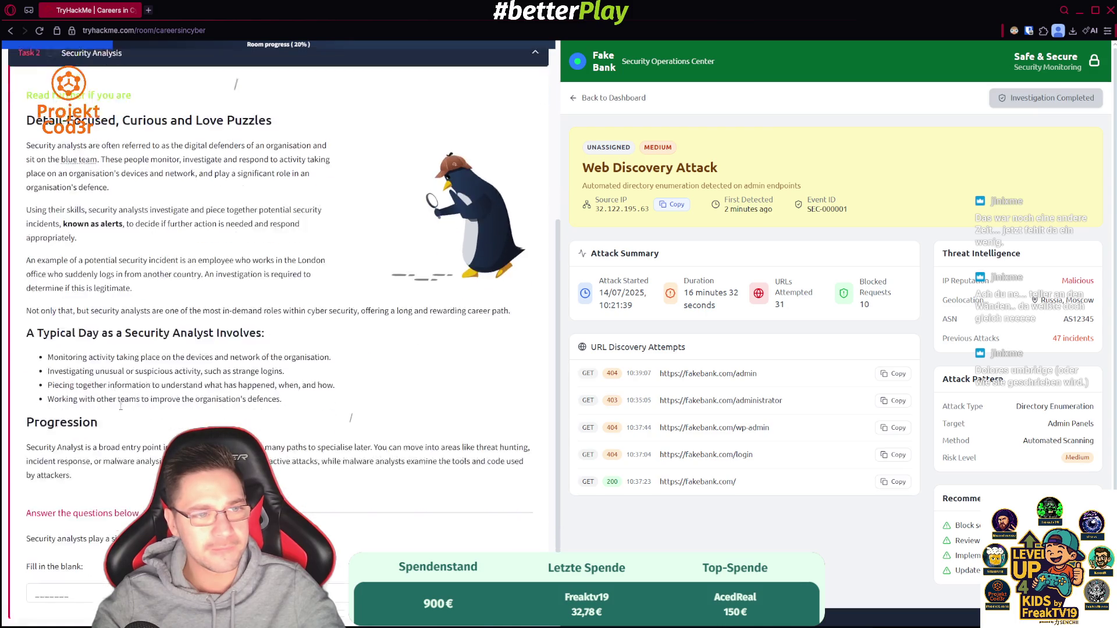
left_click(53, 539)
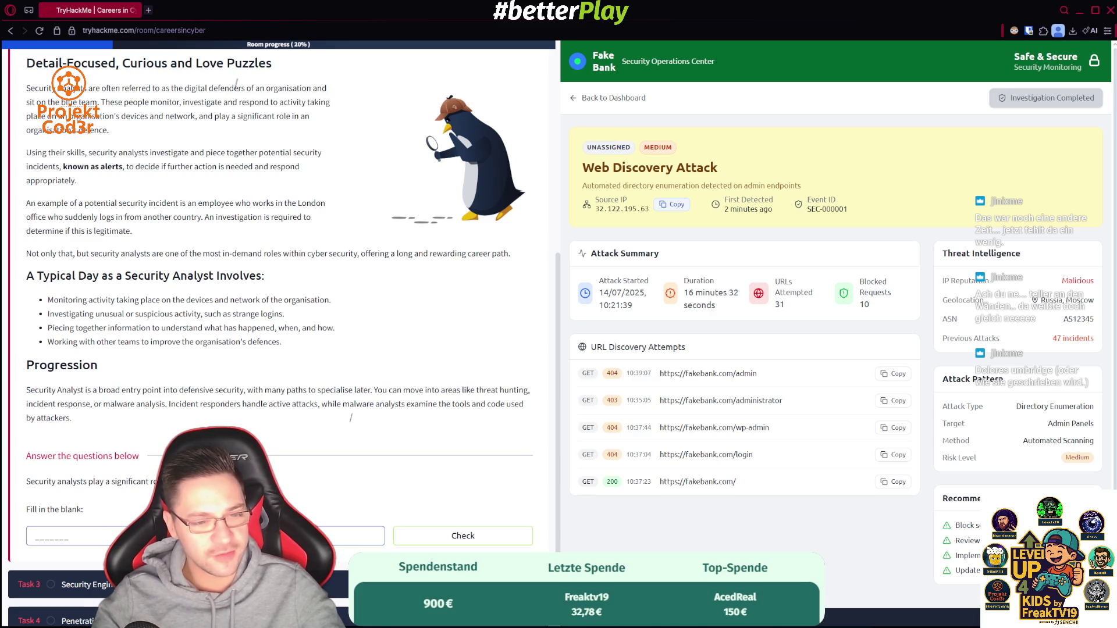
type("defens")
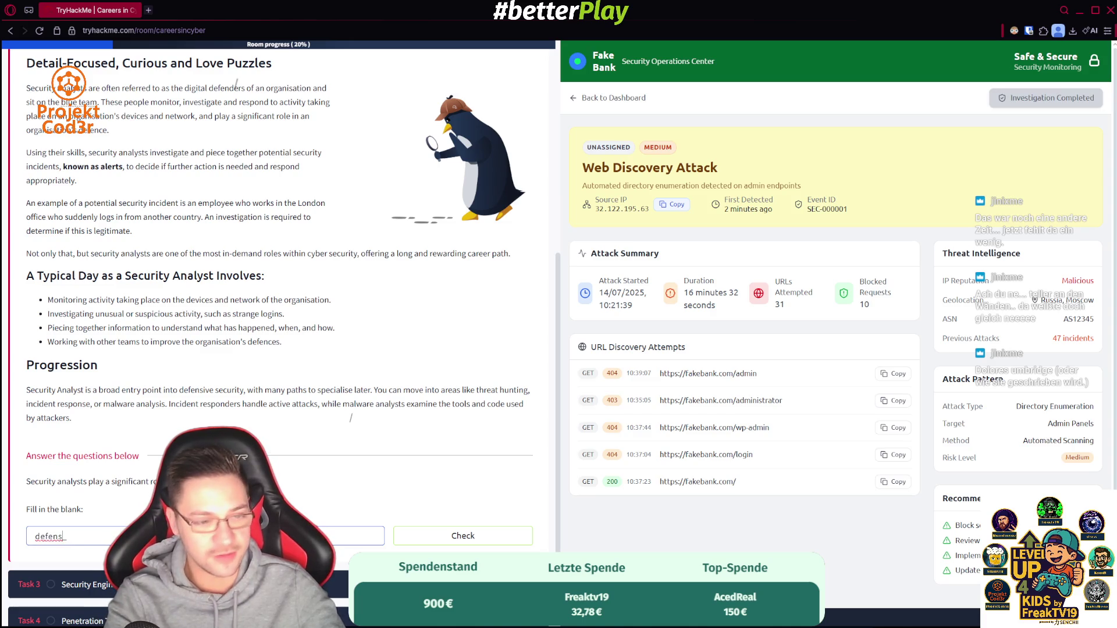
type("e")
key("Return")
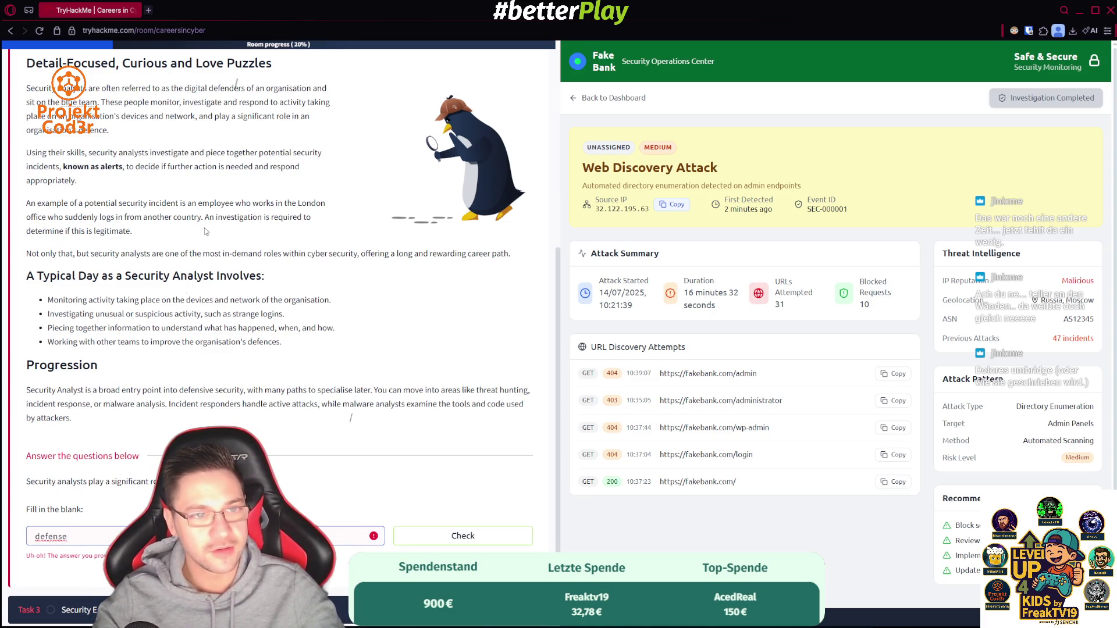
- Replace the rejected answer with 'defence' and submit it
left_click_drag(240, 88, 197, 87)
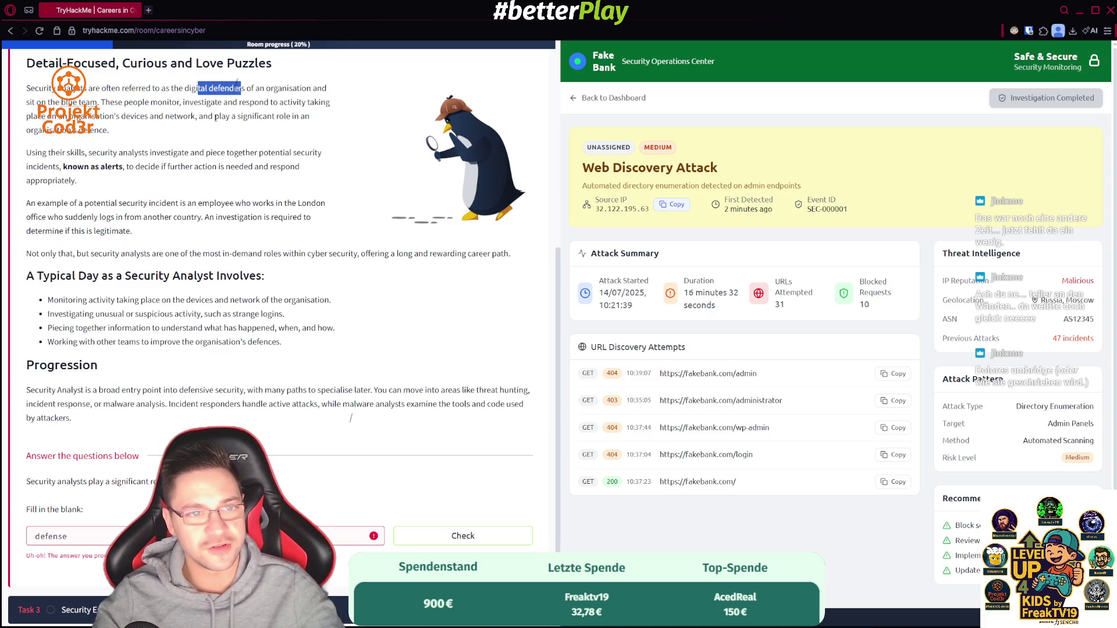
left_click(172, 176)
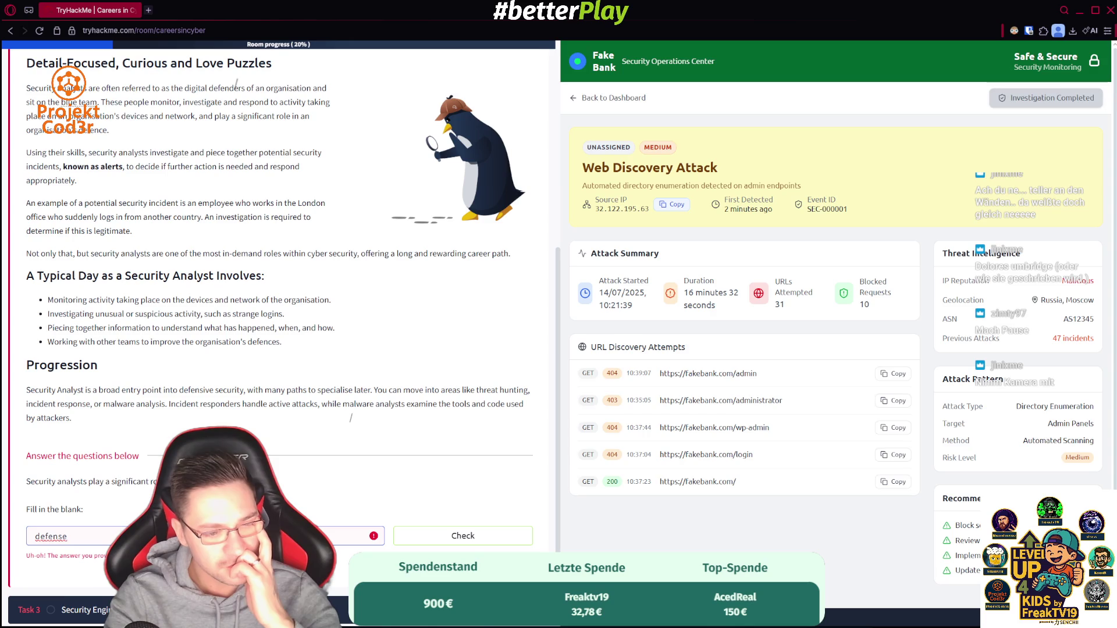
key("BackSpace")
key("BackSpace")
key("BackSpace")
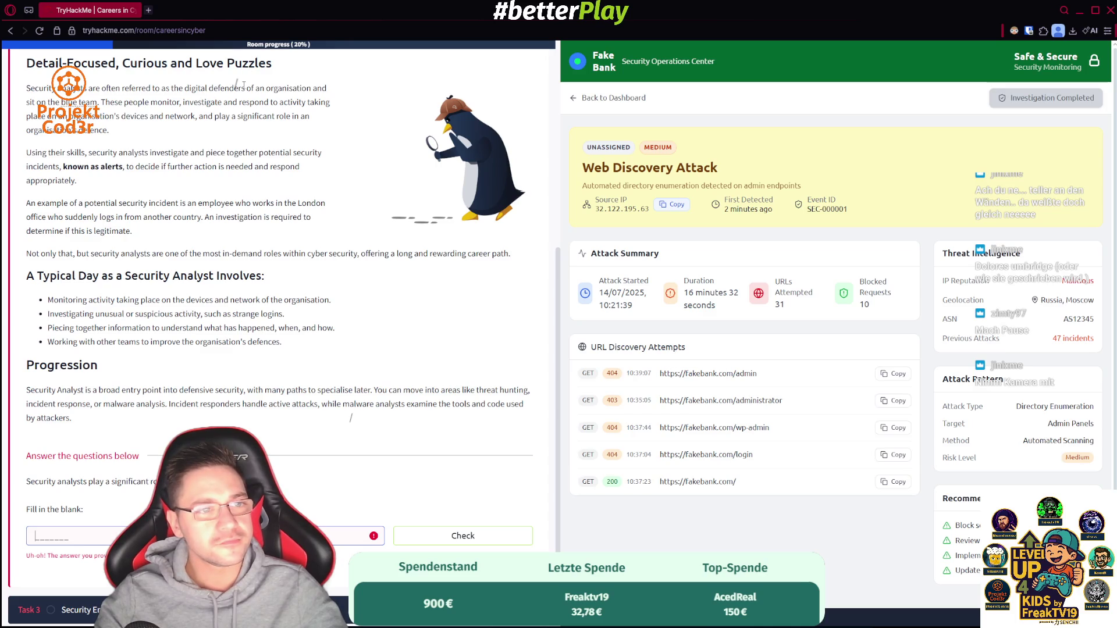
type("blueteal")
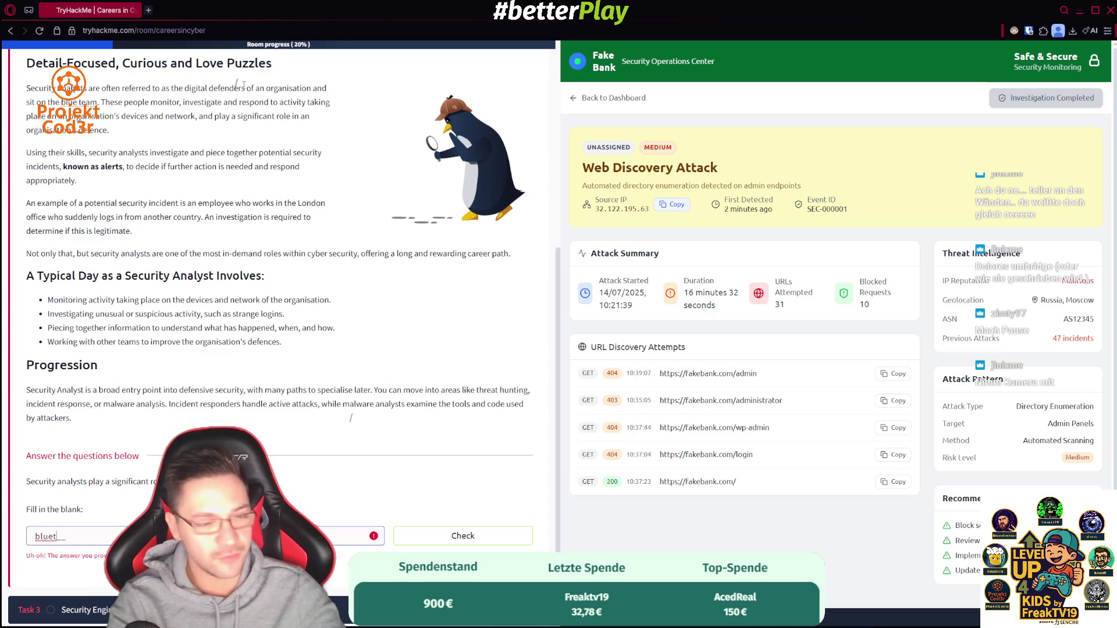
key("BackSpace")
key("BackSpace")
key("BackSpace")
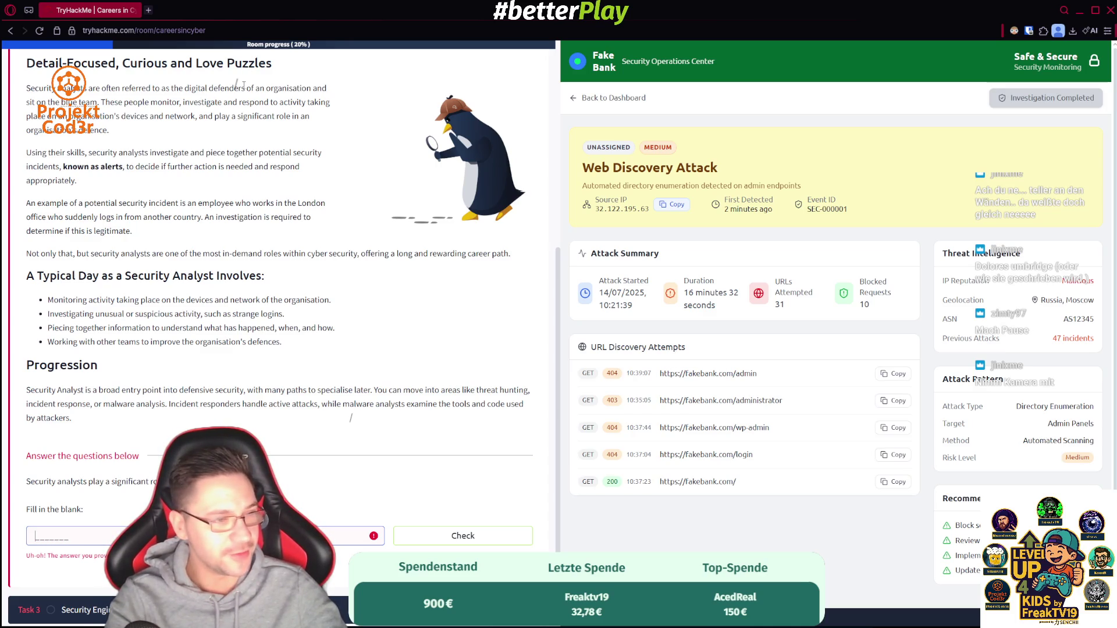
type("defence")
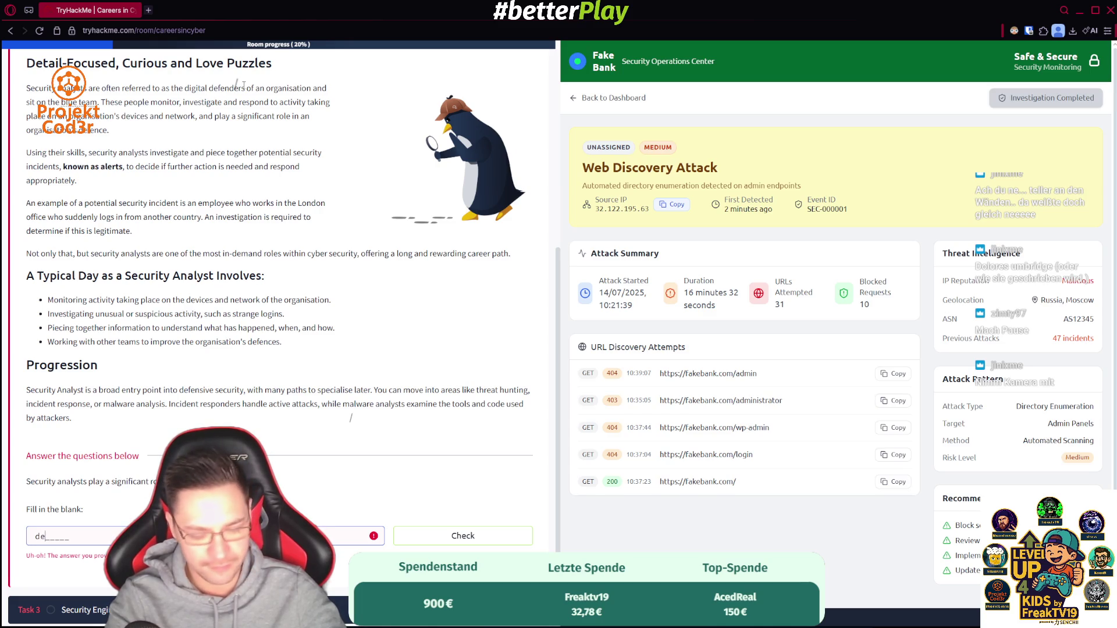
key("Return")
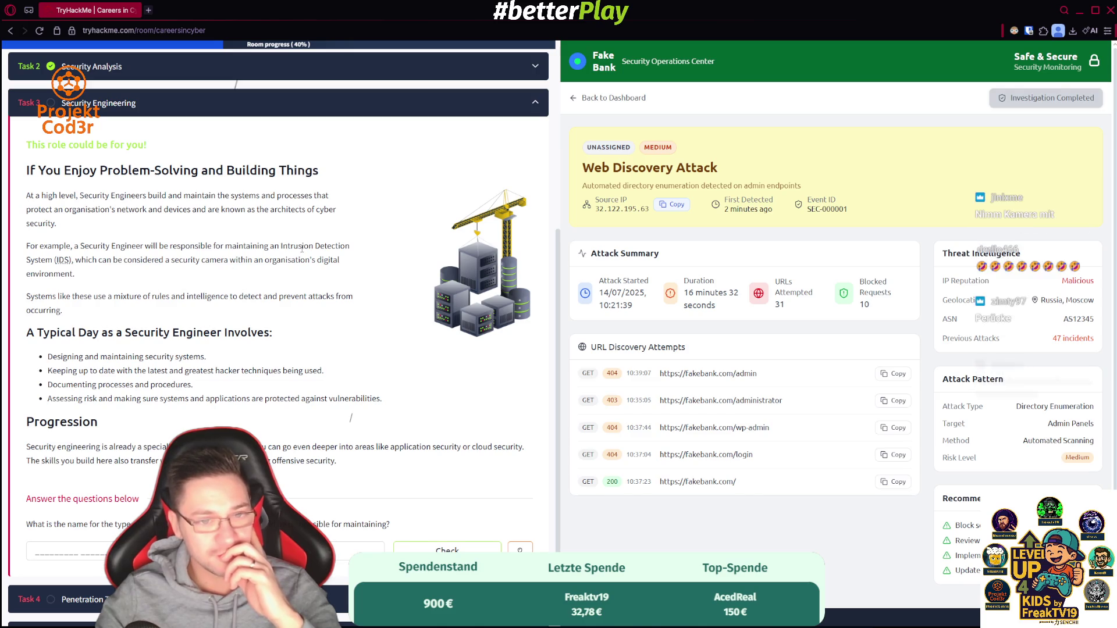
- Copy 'Intrusion Detection System' from the article and submit it as the Task 3 answer
mouse_move(281, 246)
left_mouse_down()
mouse_move(342, 260)
mouse_move(52, 260)
left_mouse_up()
key("ctrl+c")
left_click(64, 551)
key("ctrl+v")
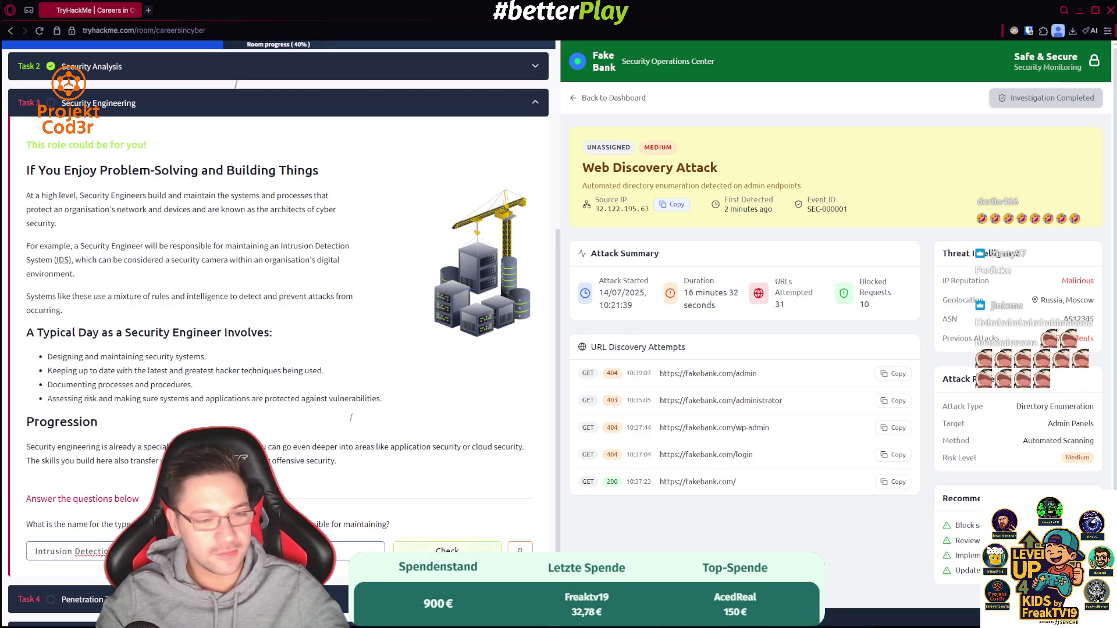
key("Return")
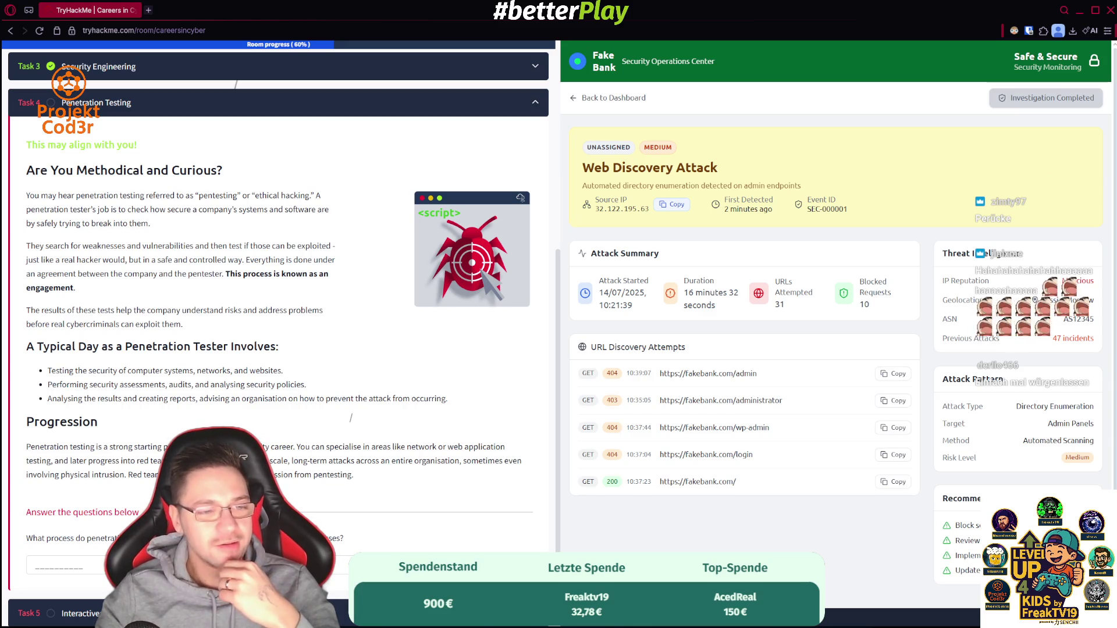
- Answer the Penetration Testing question with 'engagement'
left_click(85, 568)
type("engagement")
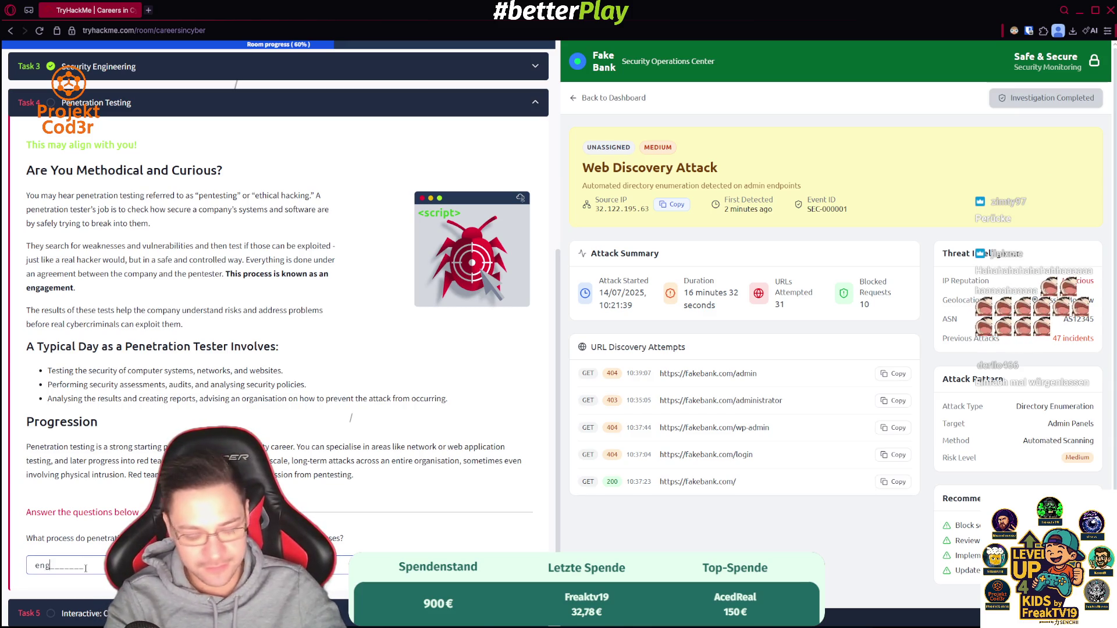
key("Return")
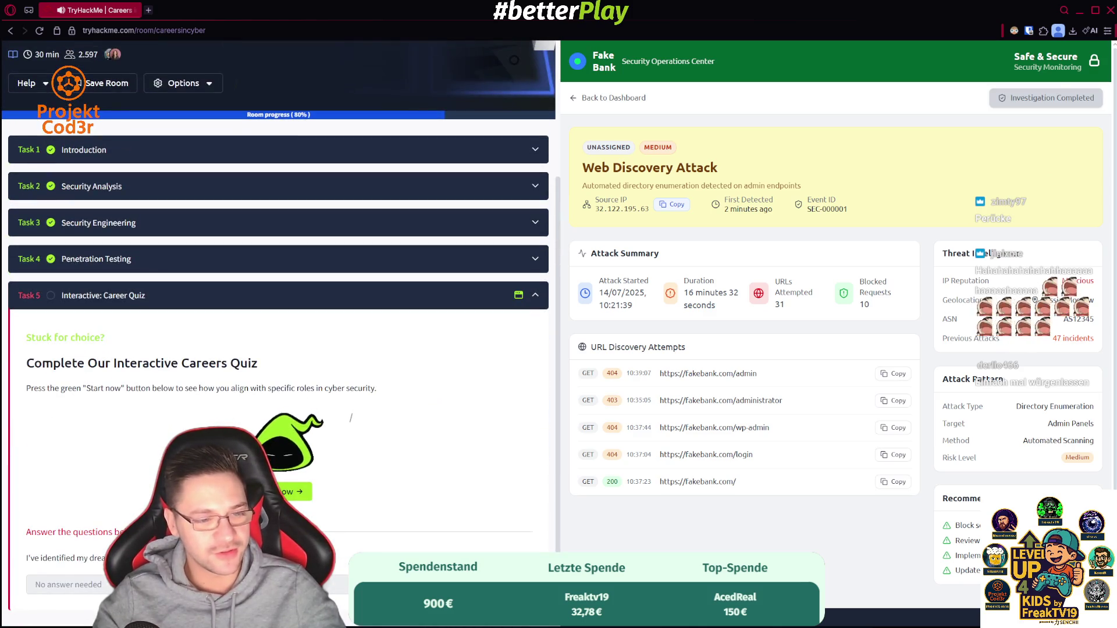
- Start the careers quiz and choose learning as I go, stopping the attacker, beating opponents, and recreating the problem
left_click(293, 495)
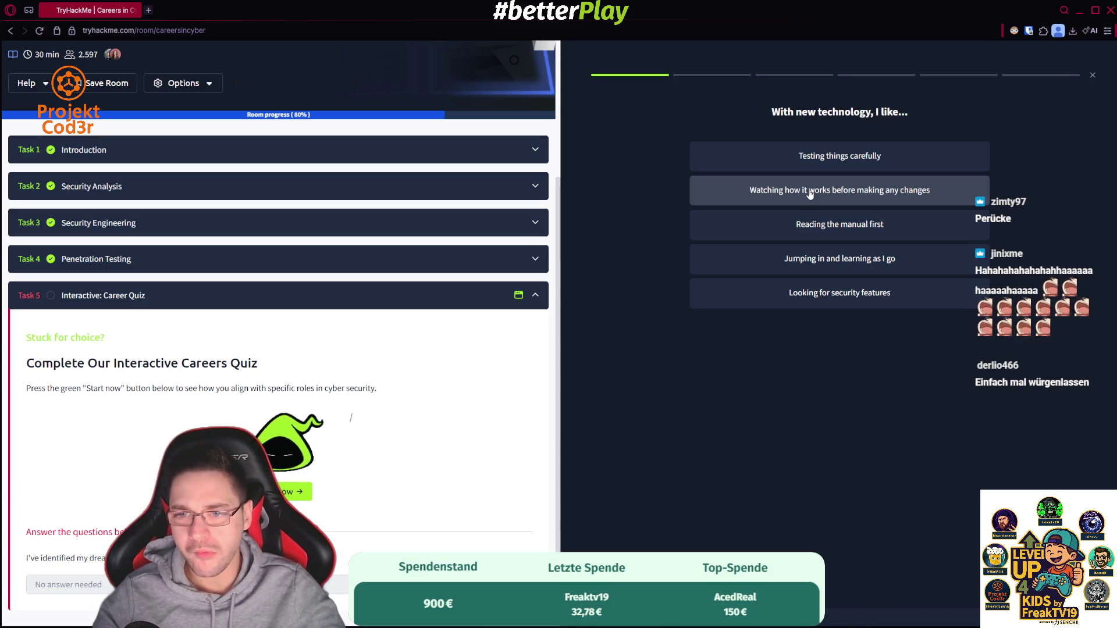
left_click(789, 263)
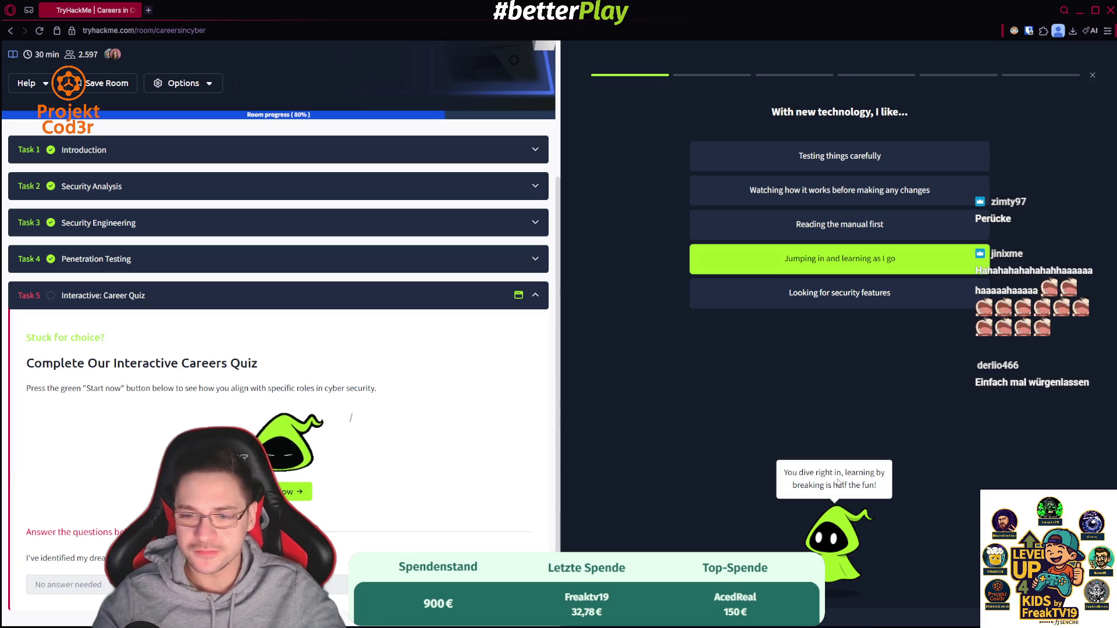
left_click(854, 263)
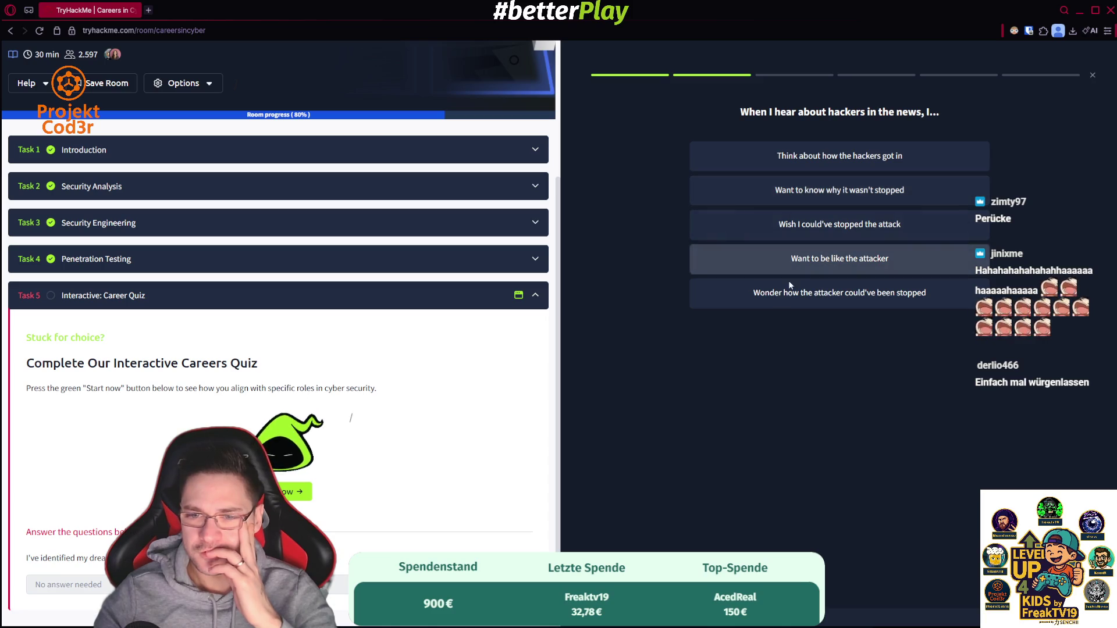
left_click(757, 294)
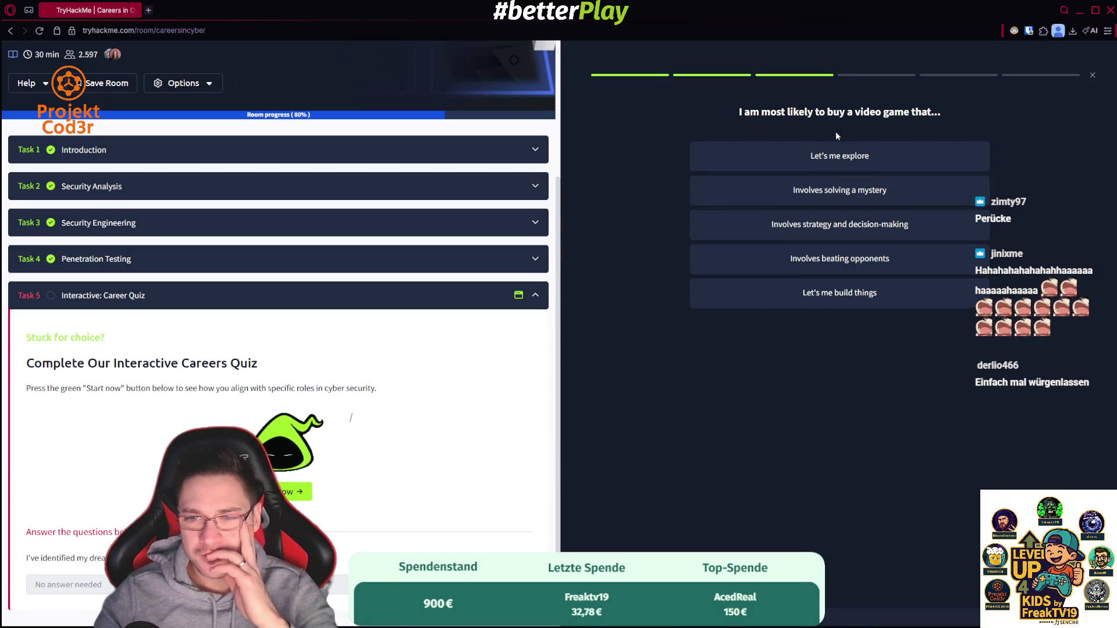
left_click(808, 249)
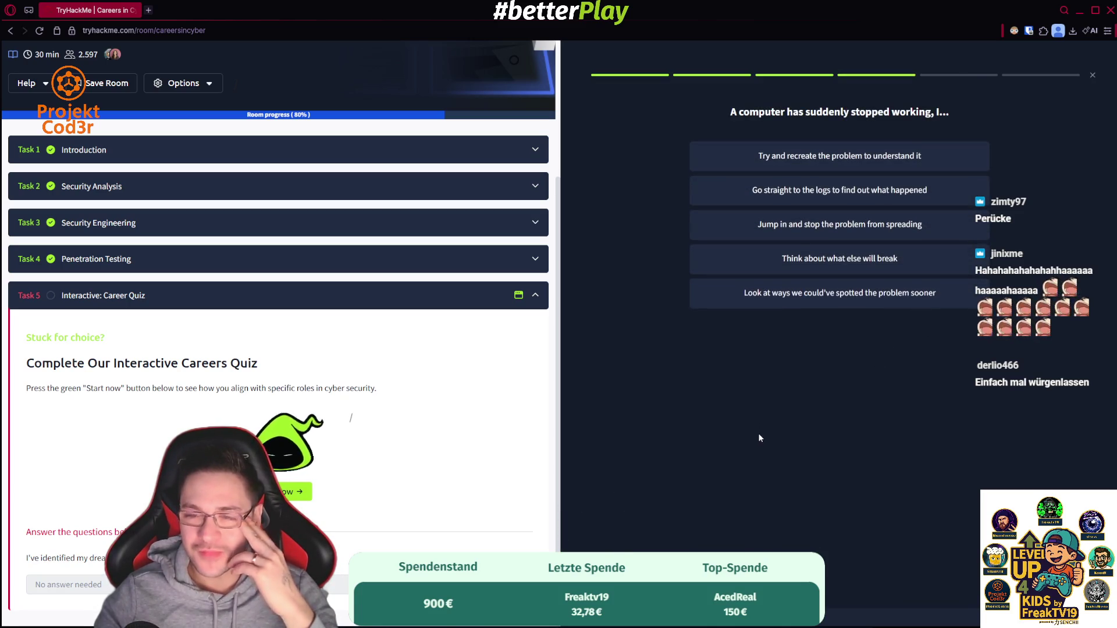
left_click(851, 152)
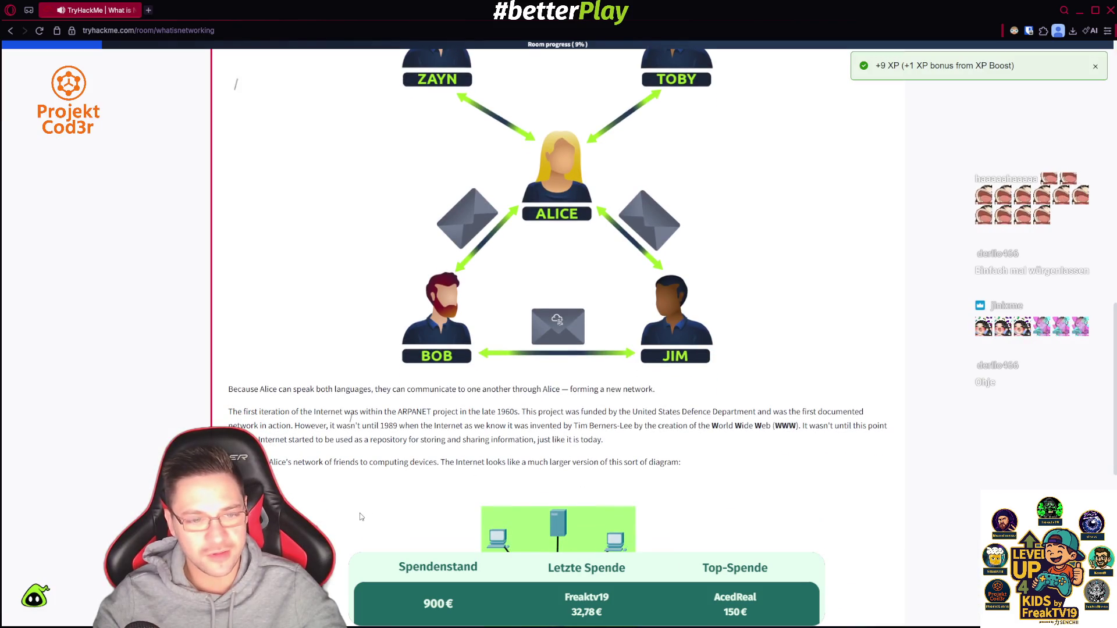
- Read the Task 2 internet history, highlighting United States Defence Department and ARPANET
scroll(361, 517, "down", 10)
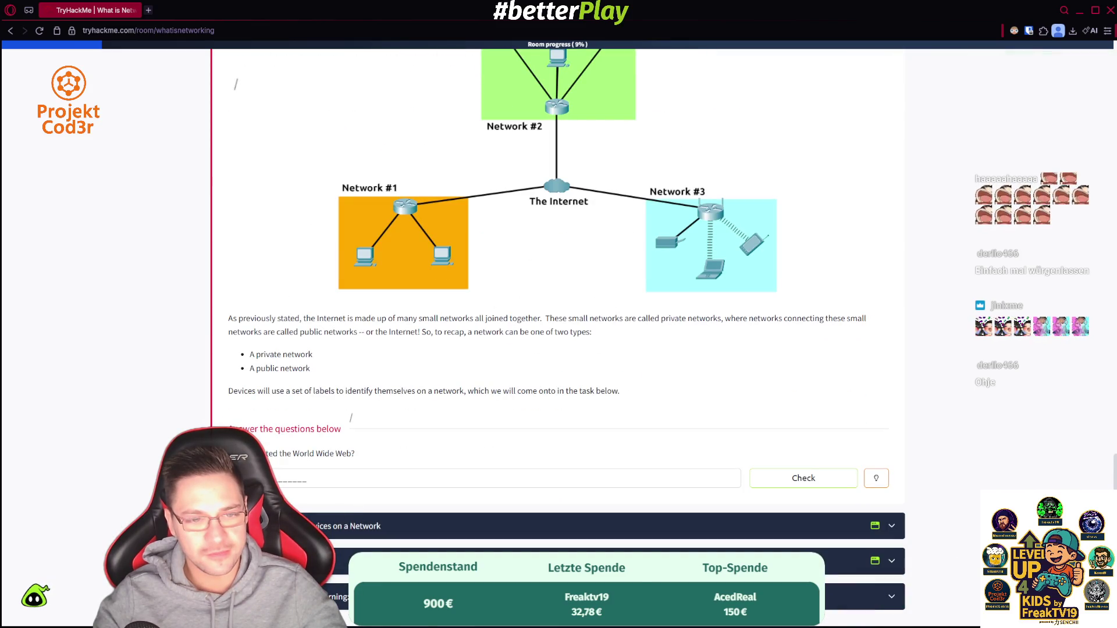
scroll(592, 459, "up", 15)
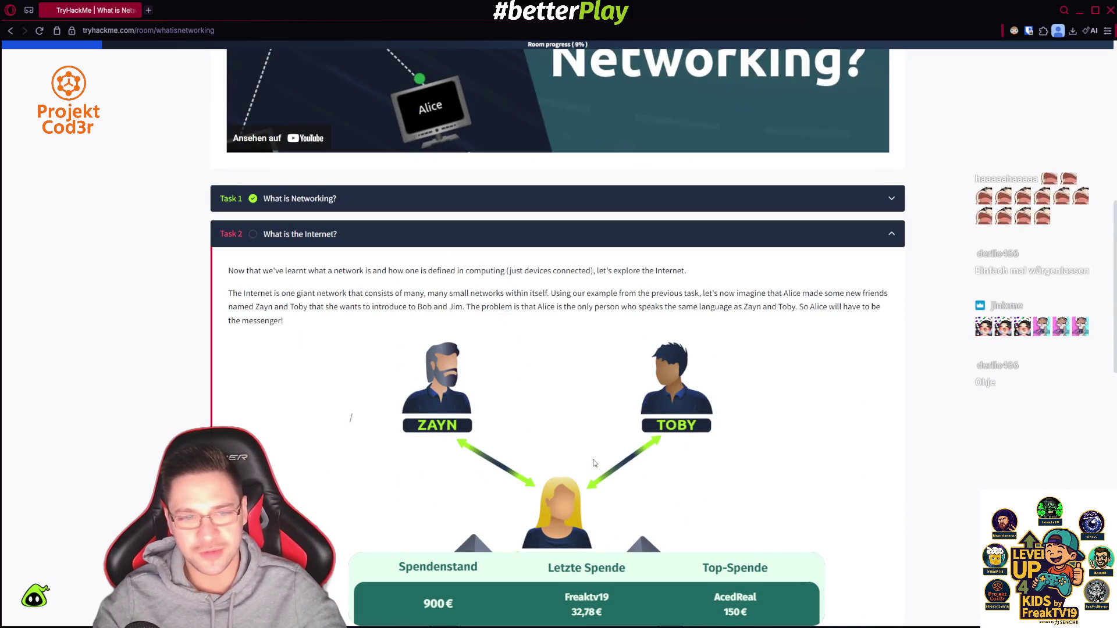
scroll(592, 459, "down", 5)
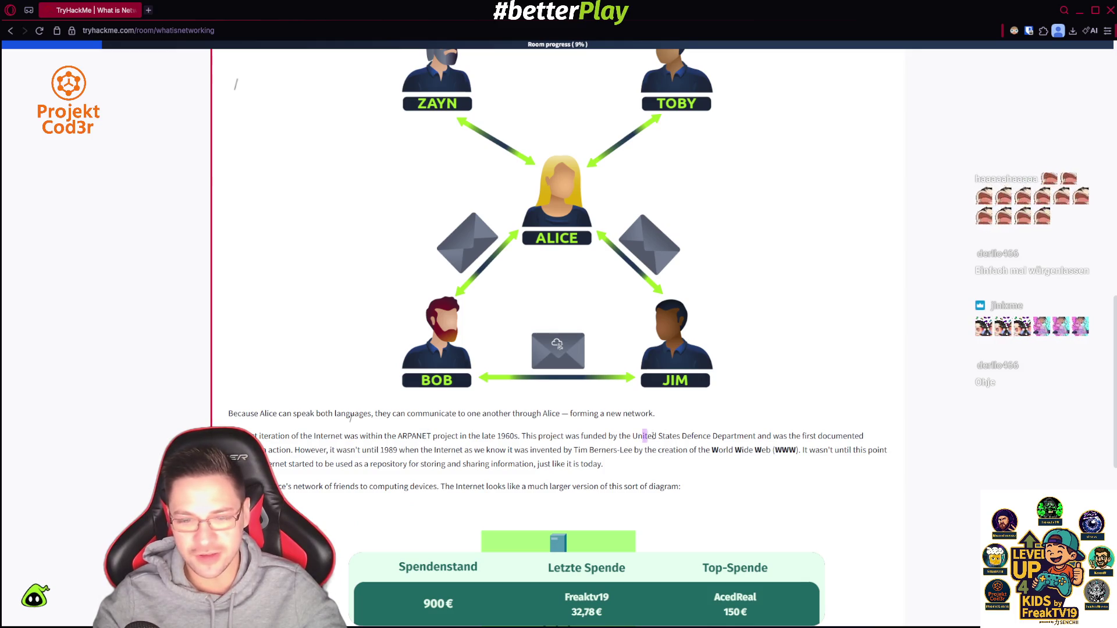
left_click_drag(652, 436, 755, 436)
left_click(601, 437)
double_click(423, 438)
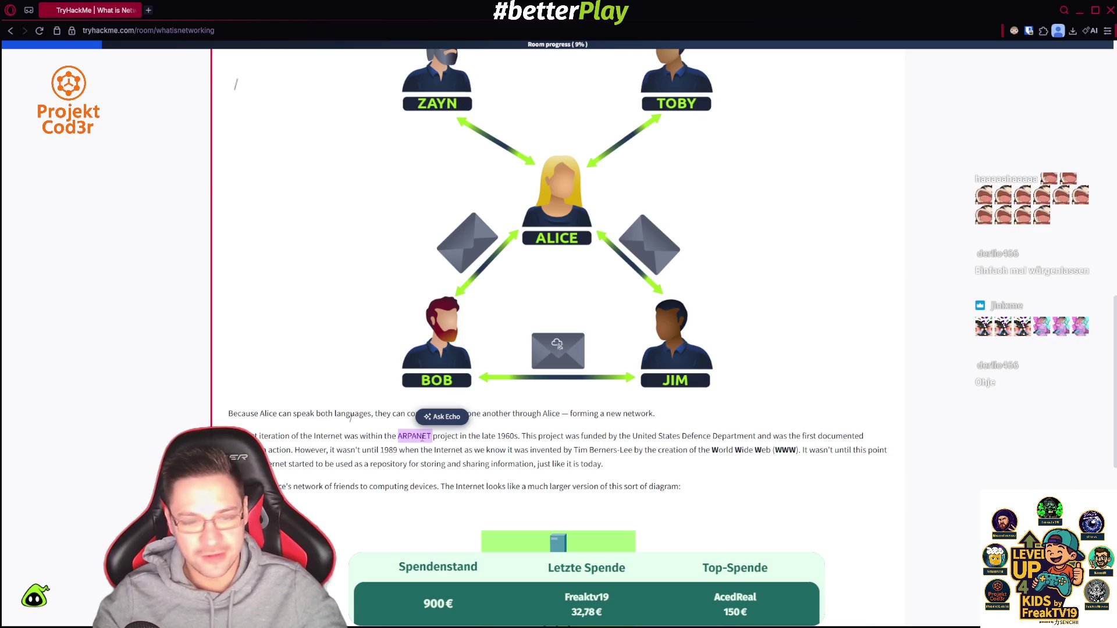
scroll(423, 437, "down", 7)
scroll(351, 417, "down", 1)
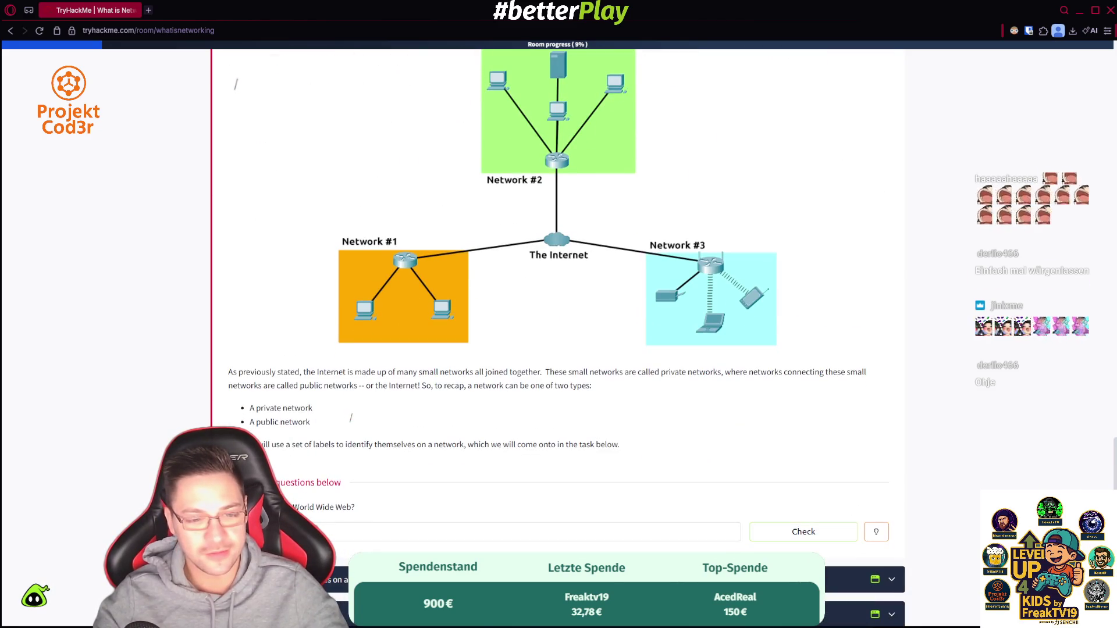
scroll(516, 499, "up", 6)
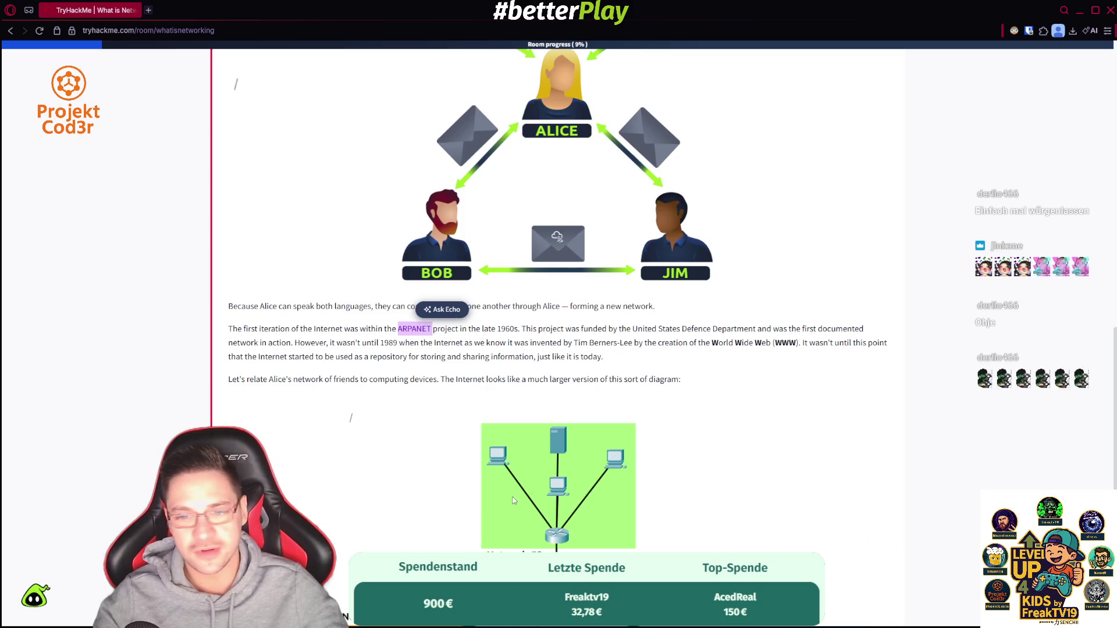
left_click(645, 373)
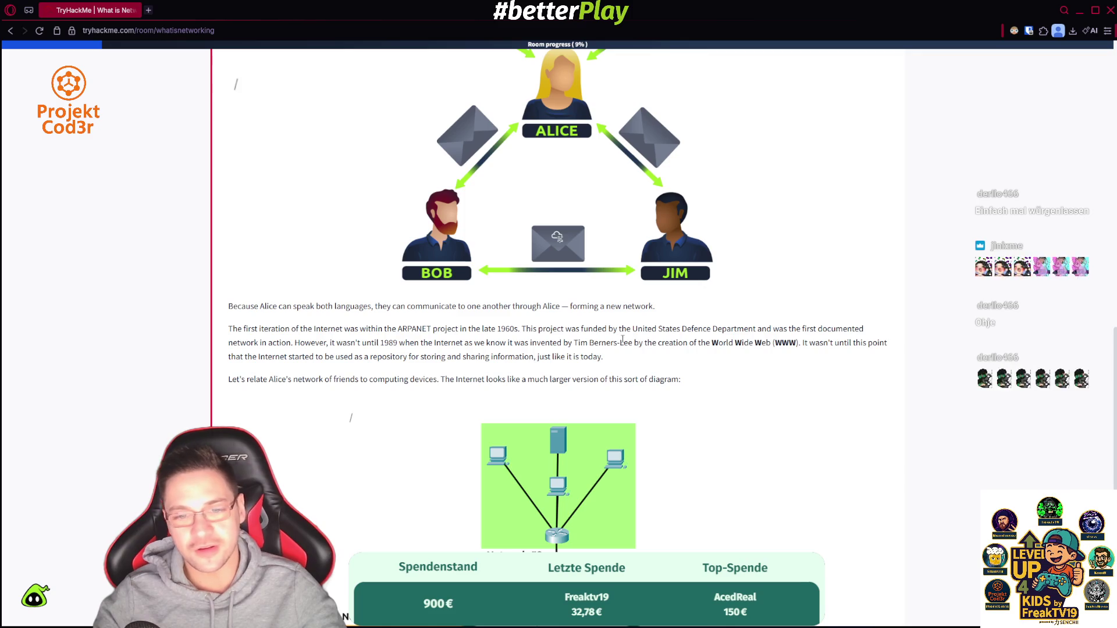
- Copy the World Wide Web inventor's name into the Task 2 answer and submit it
left_click_drag(577, 342, 574, 344)
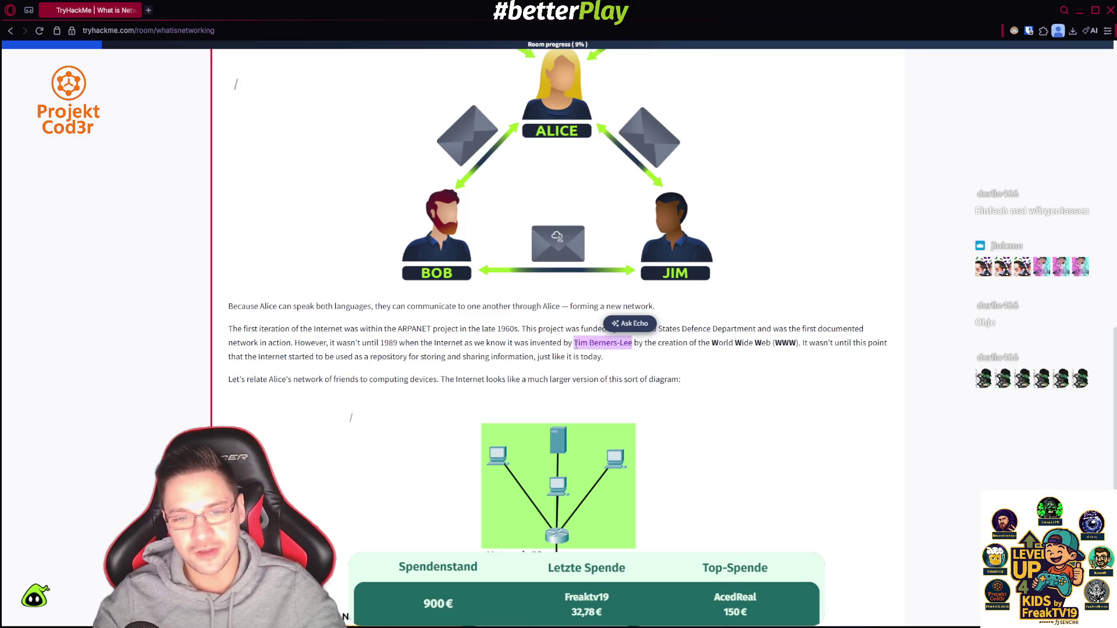
scroll(388, 450, "down", 6)
left_click(523, 532)
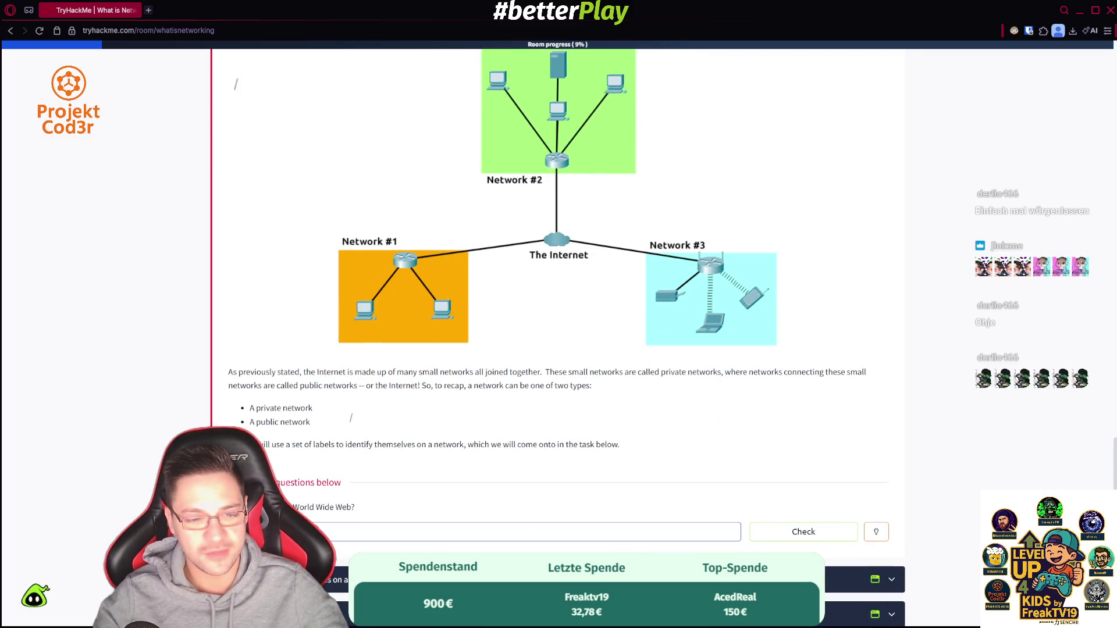
key("ctrl+v")
key("Return")
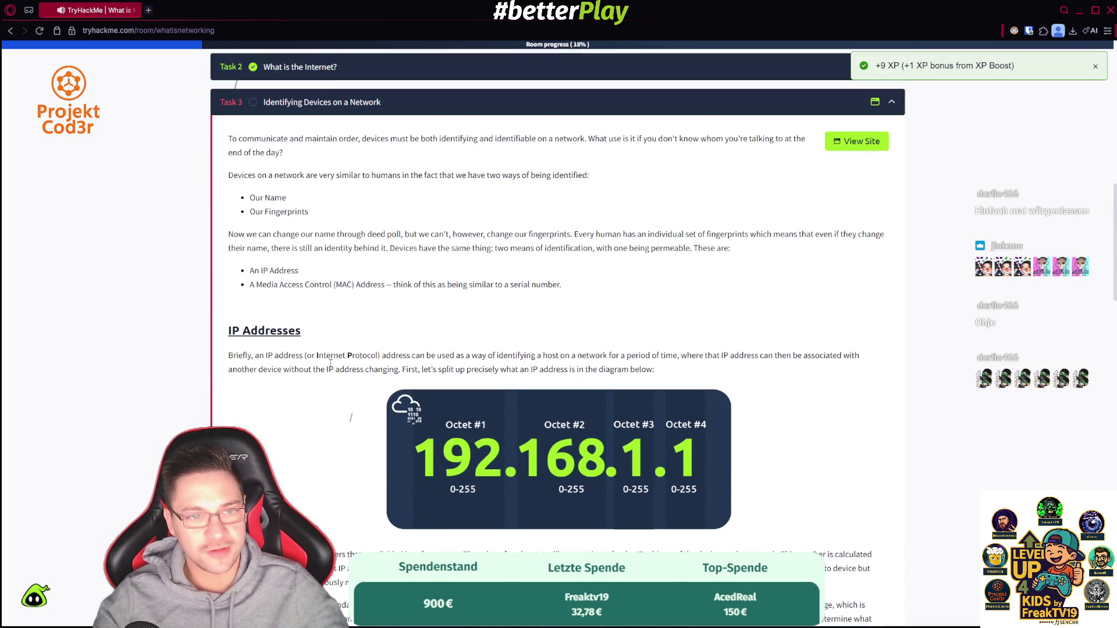
- Scroll past Task 3's IP and MAC address sections and focus the first answer field
scroll(302, 336, "down", 5)
scroll(302, 336, "up", 4)
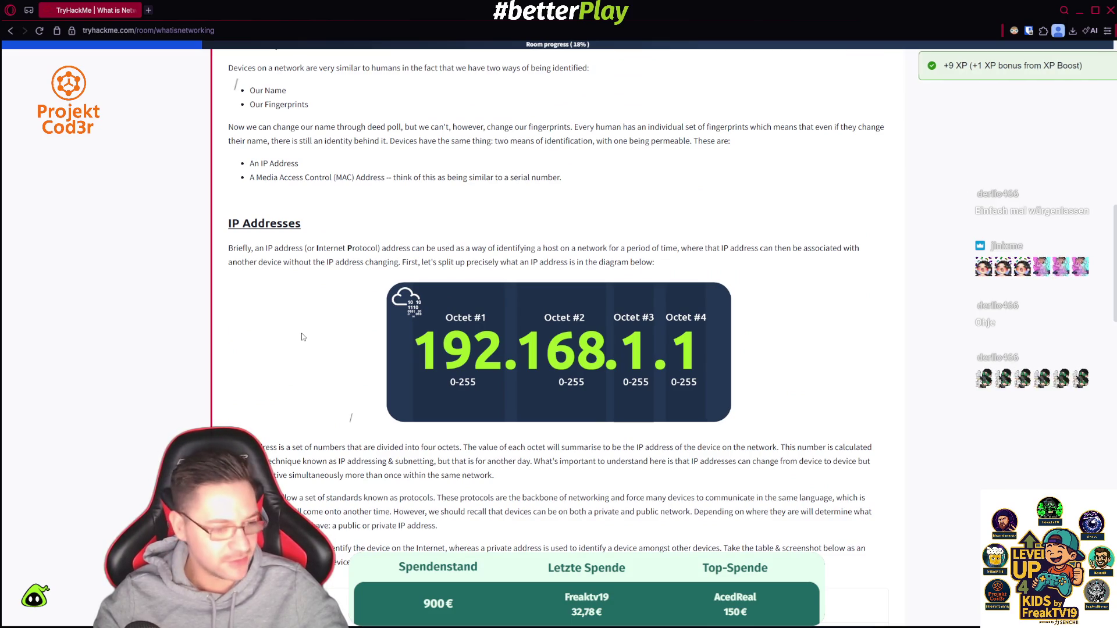
scroll(301, 336, "down", 5)
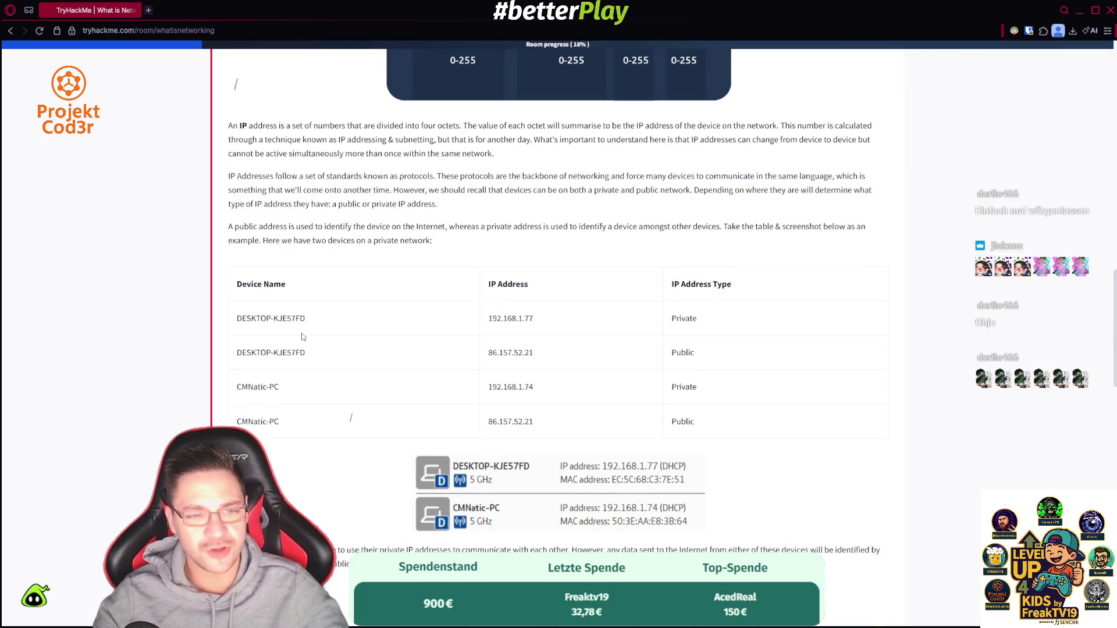
scroll(302, 336, "down", 2)
scroll(302, 337, "down", 6)
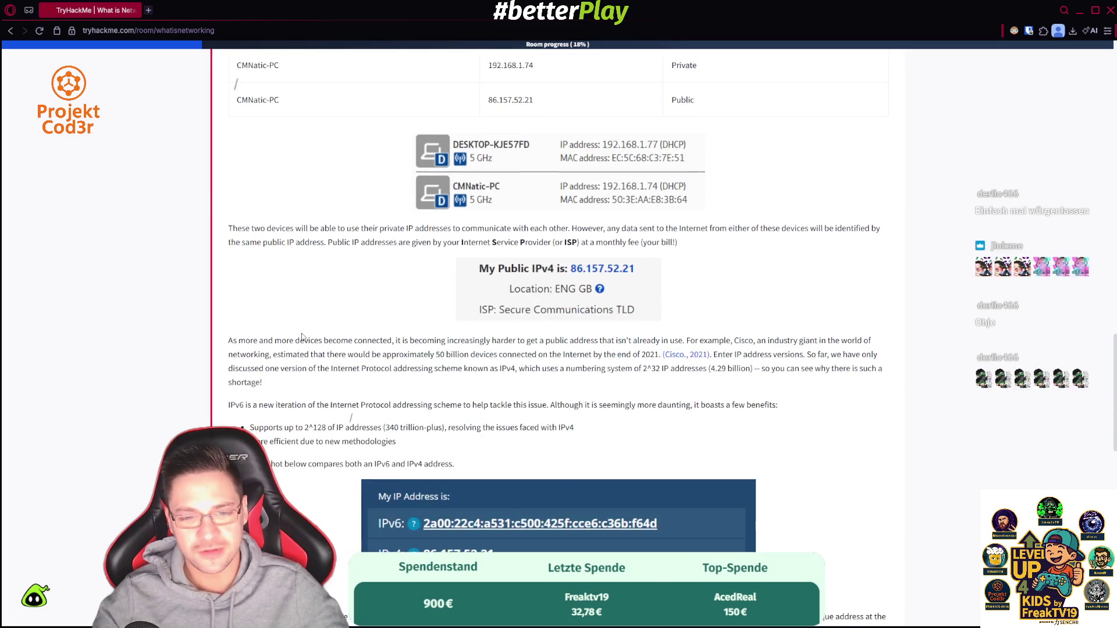
scroll(302, 337, "down", 2)
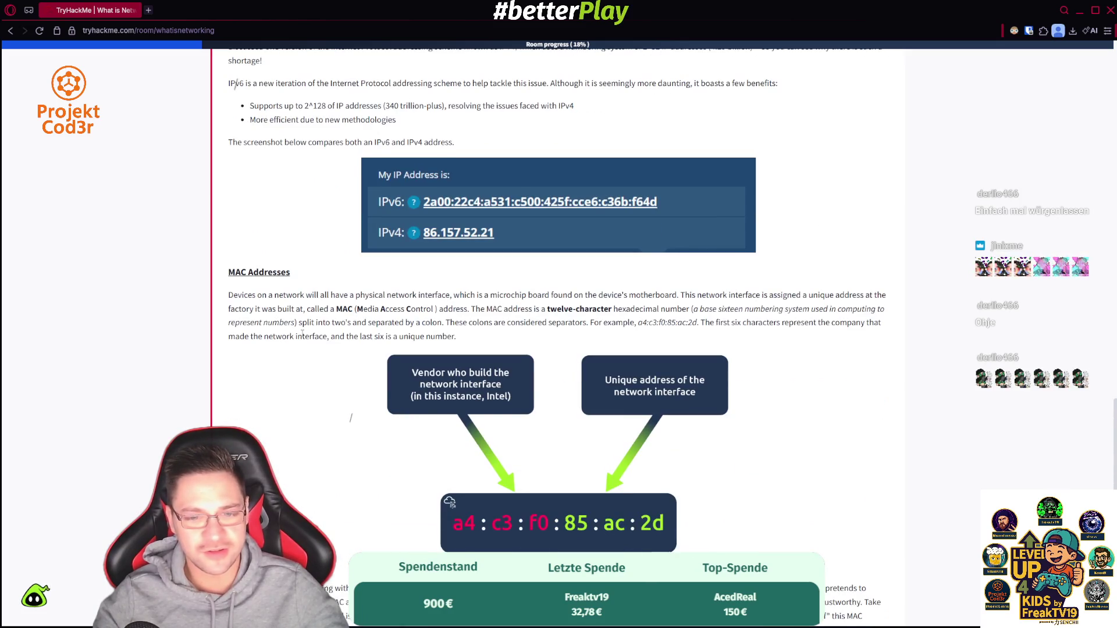
scroll(302, 333, "down", 6)
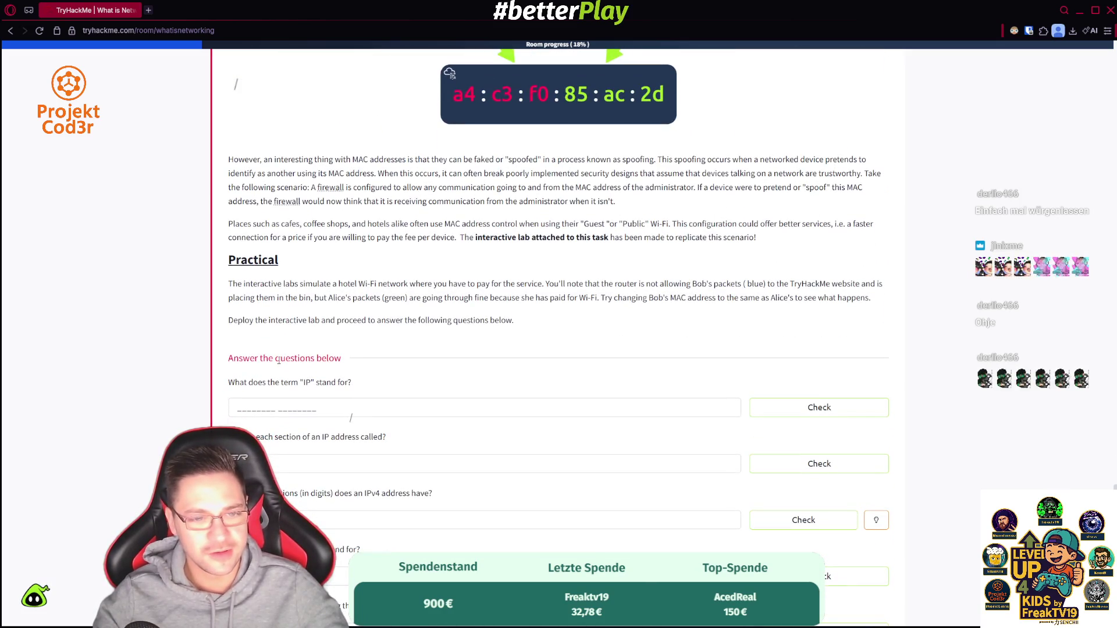
left_click(264, 407)
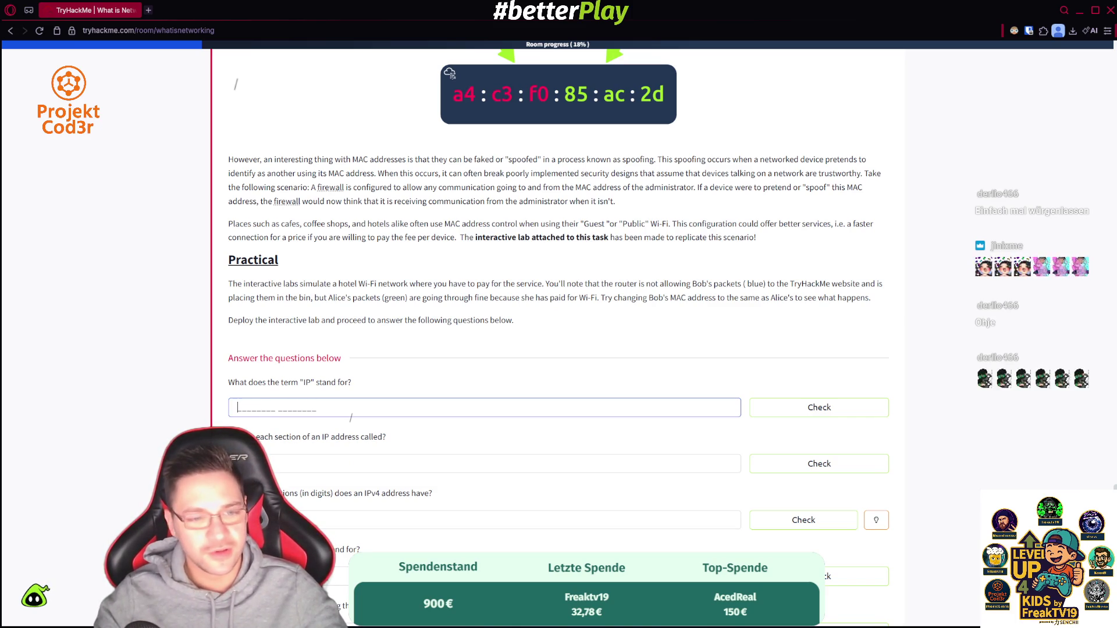
- Submit the IP address sections and IPv4 section count answers, retrying until accepted
key("Tab")
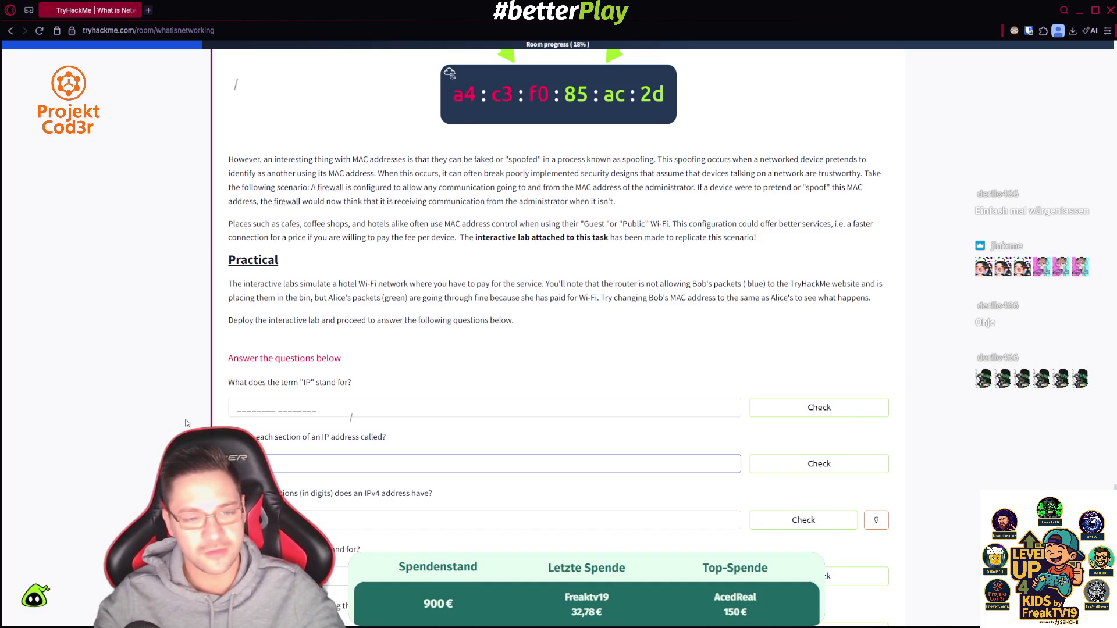
left_click(185, 423)
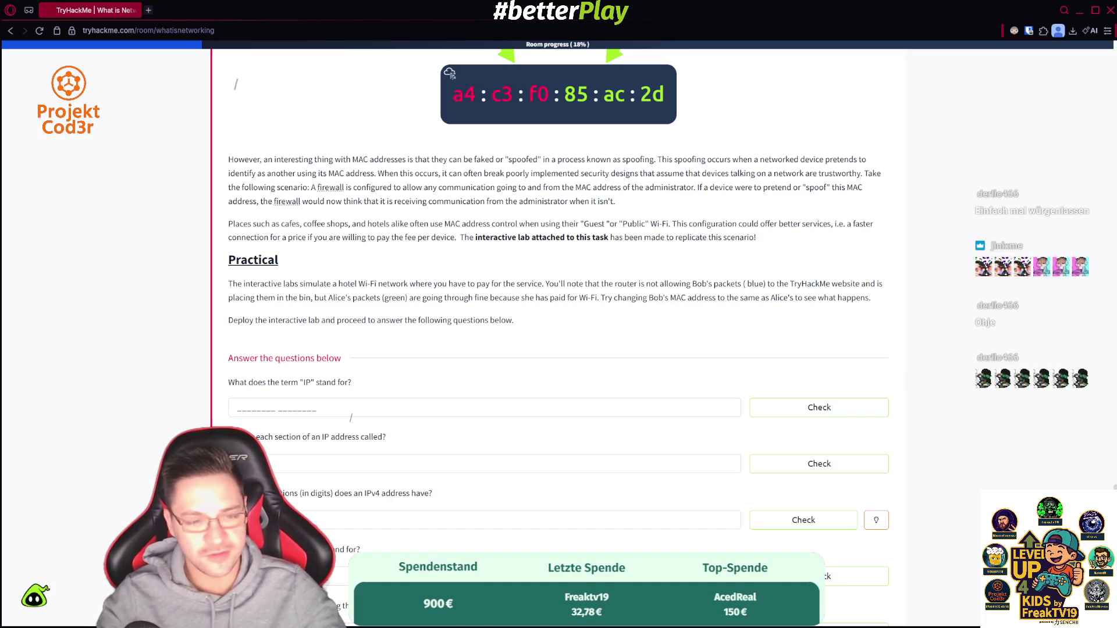
key("Tab")
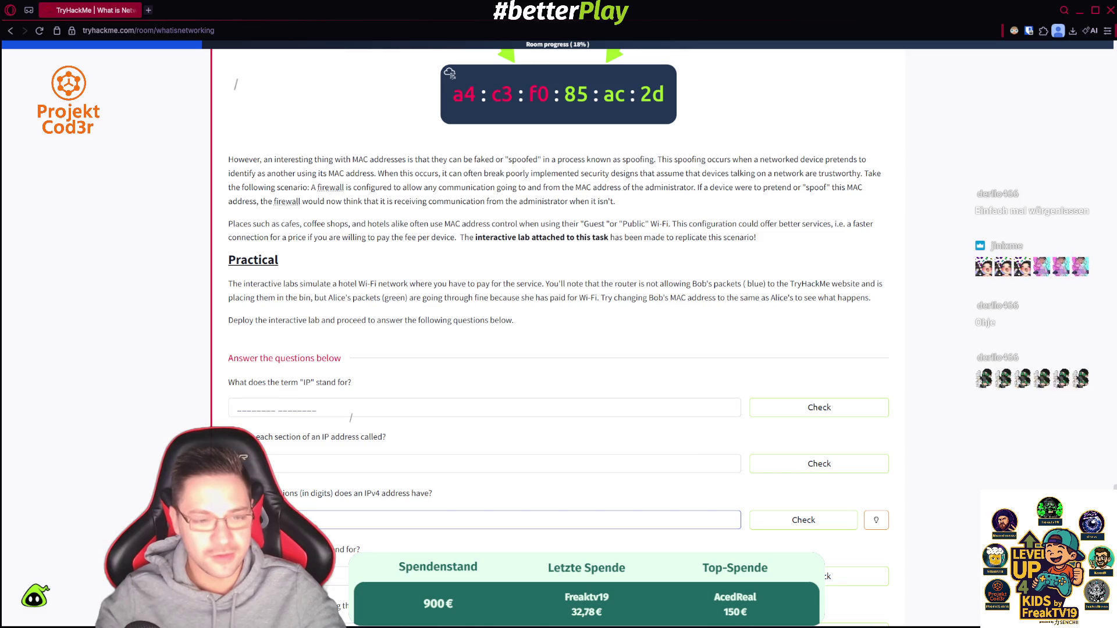
left_click(808, 464)
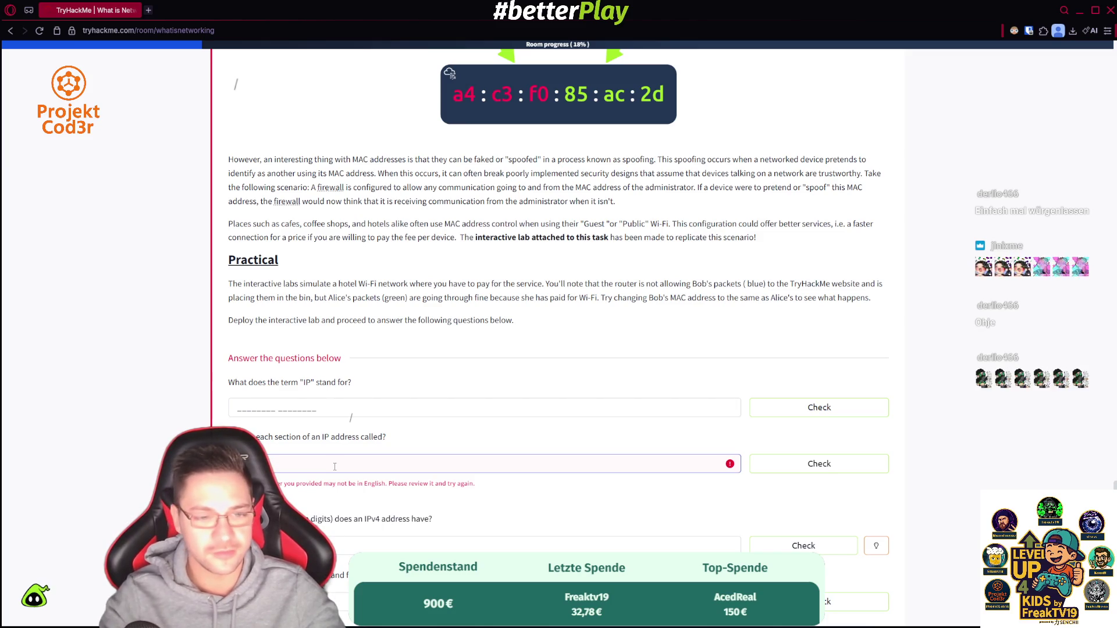
left_click(757, 460)
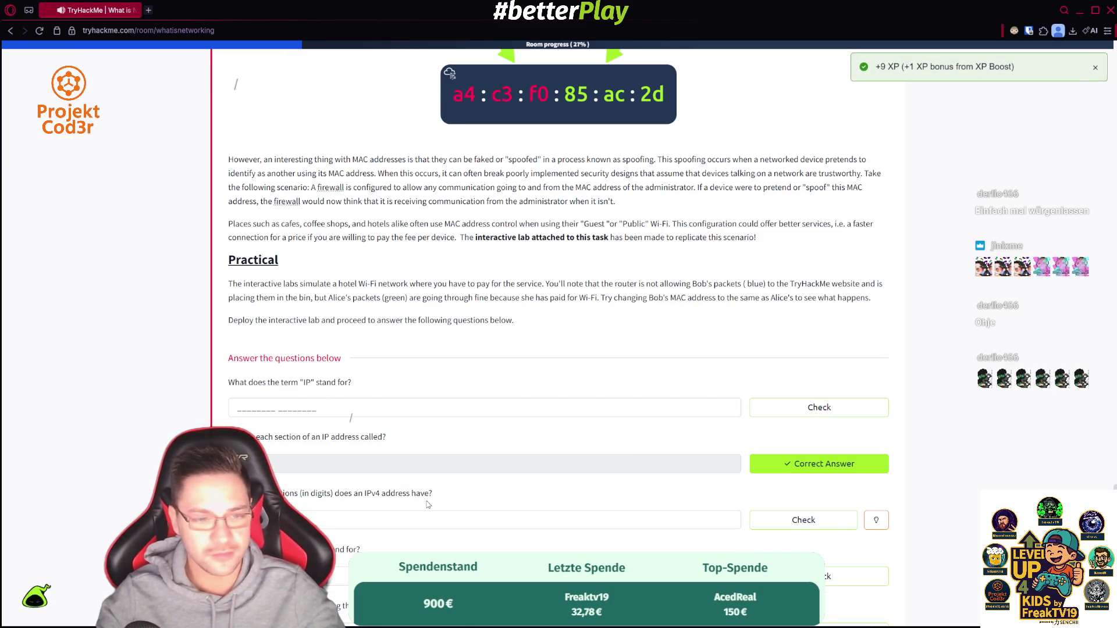
left_click(808, 516)
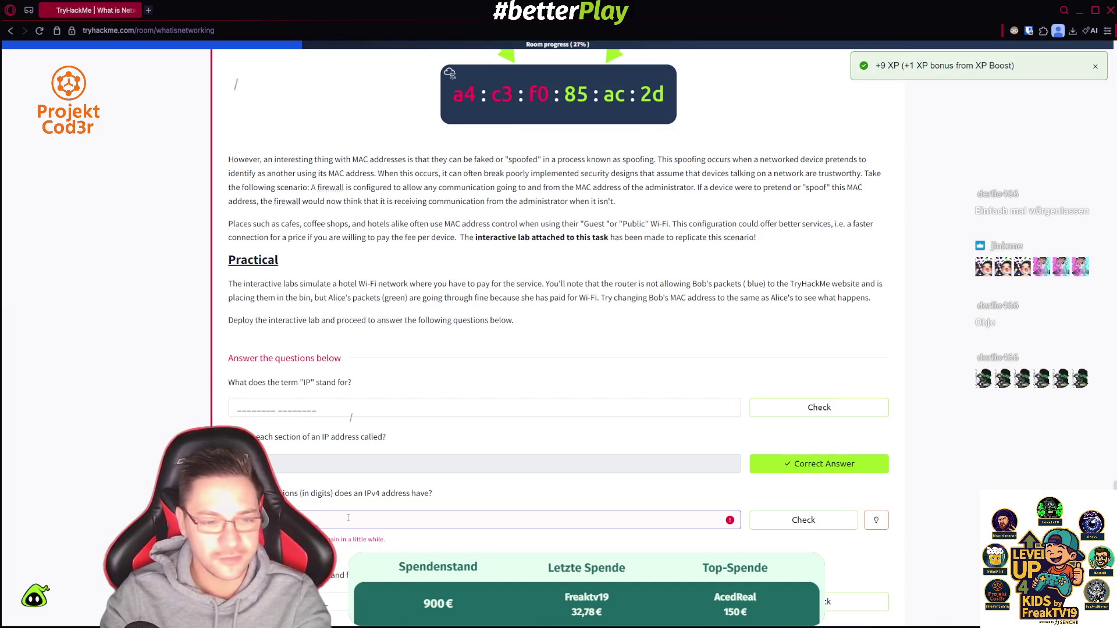
key("Return")
key("Return")
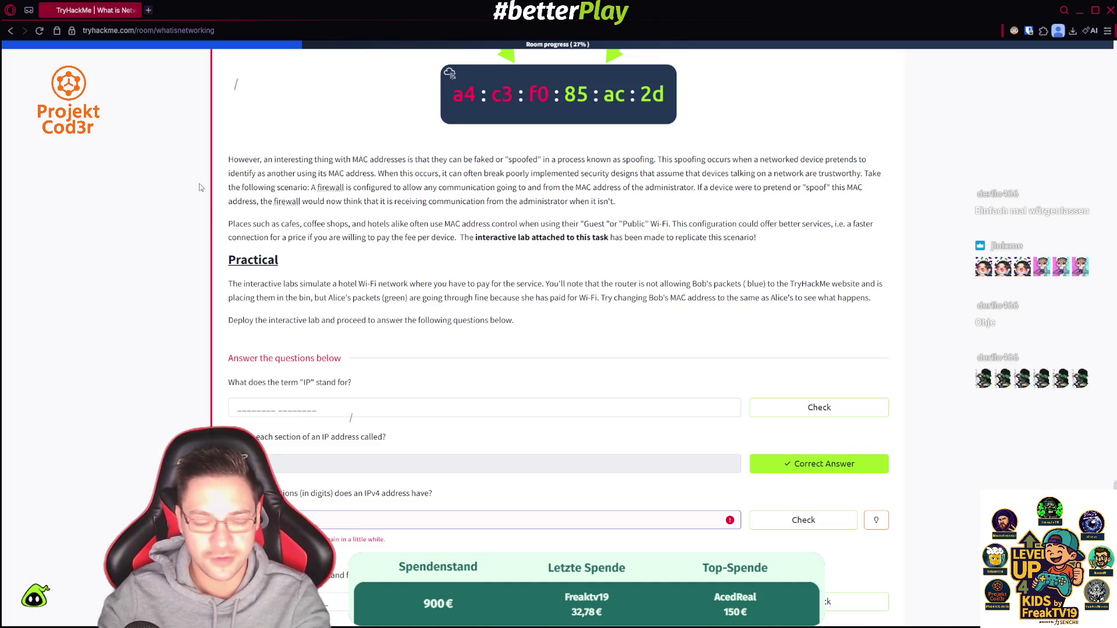
key("Return")
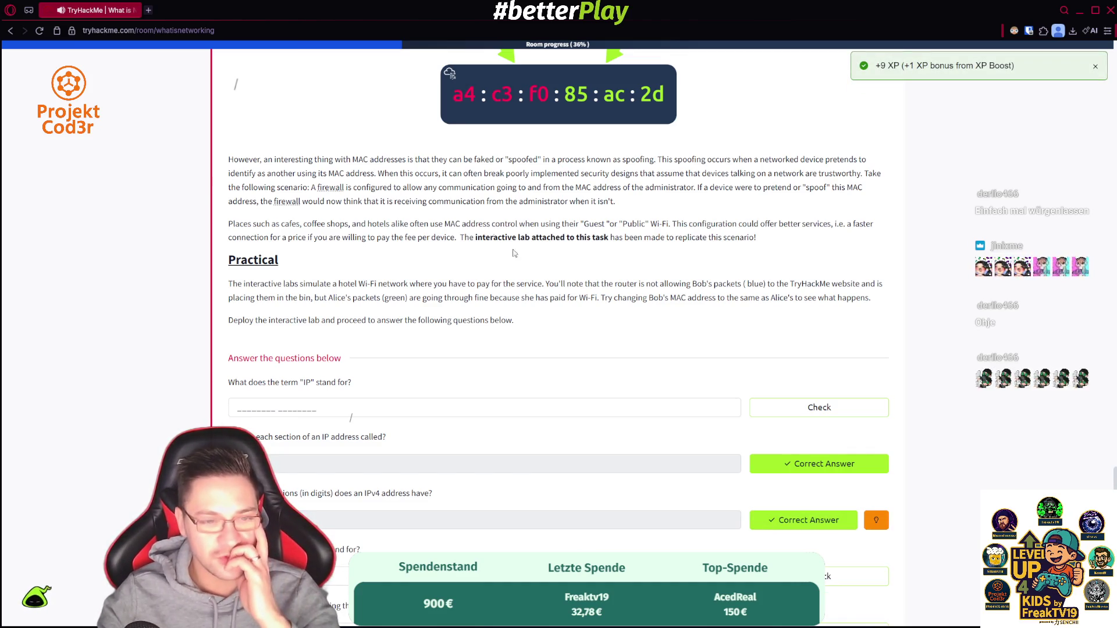
- Answer what IP stands for with Internet Protocol
left_click(258, 410)
type("Intern")
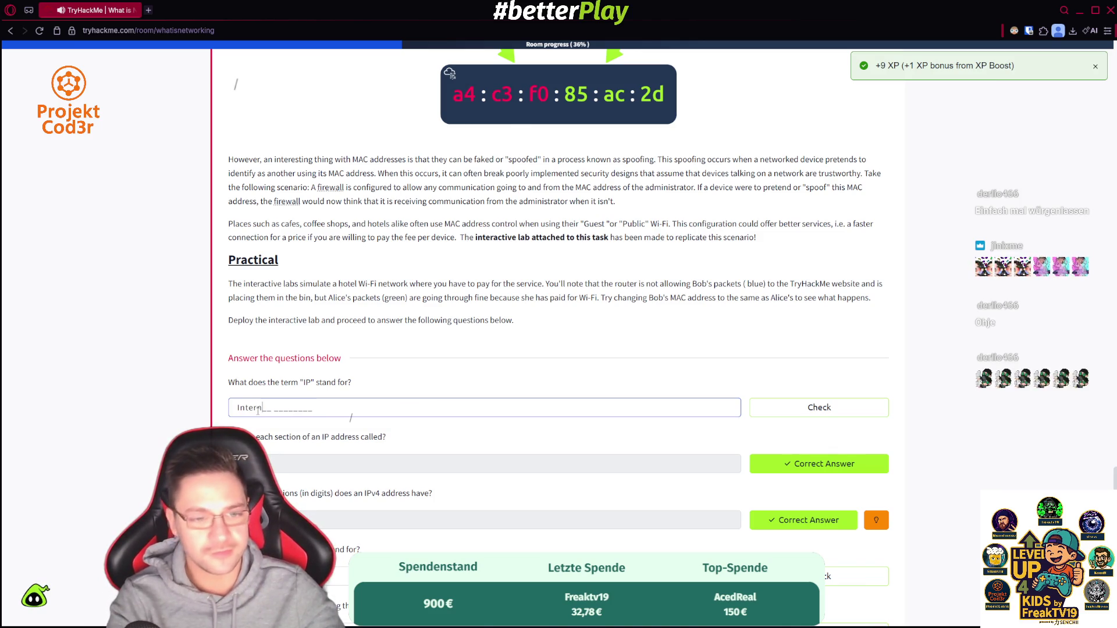
type("et Pro")
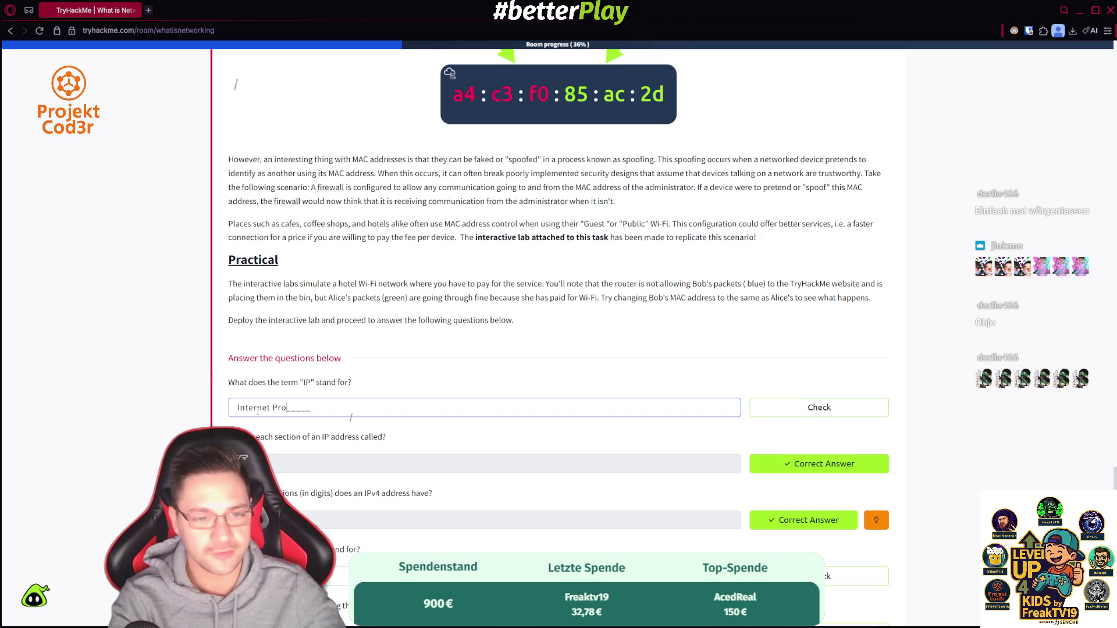
key("Return")
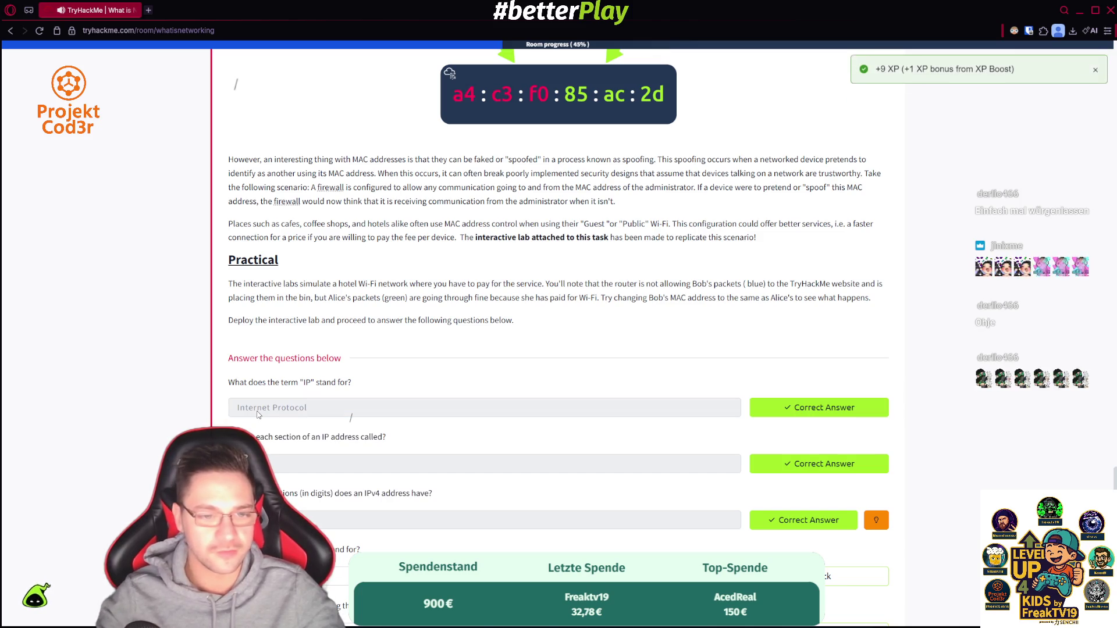
- Enter Media Access Control as what MAC stands for
scroll(259, 415, "down", 3)
scroll(262, 419, "up", 10)
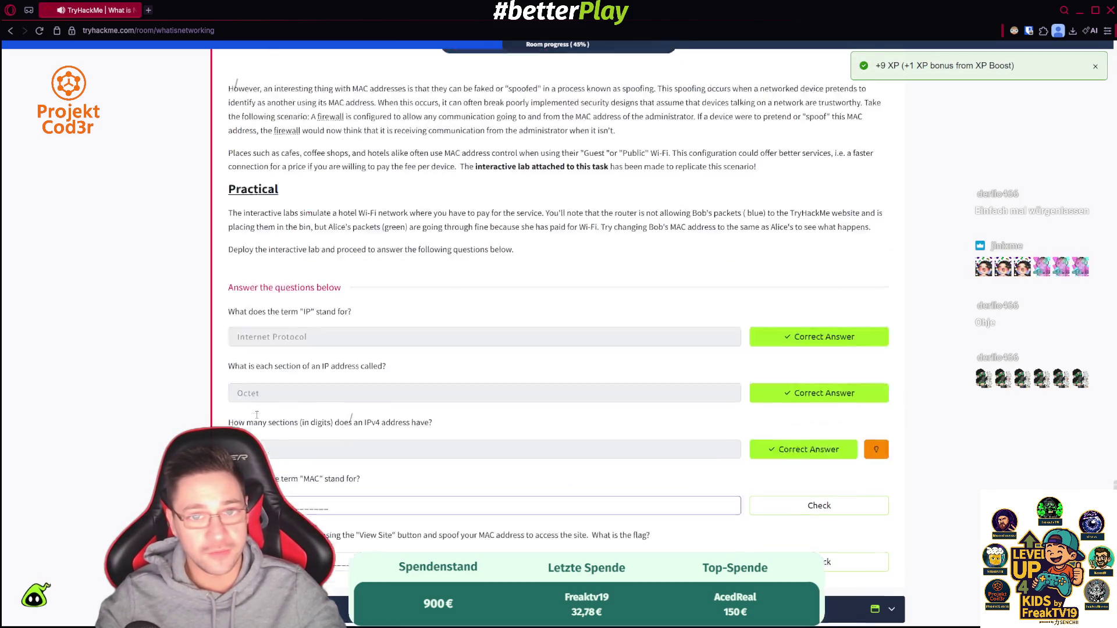
scroll(256, 414, "up", 3)
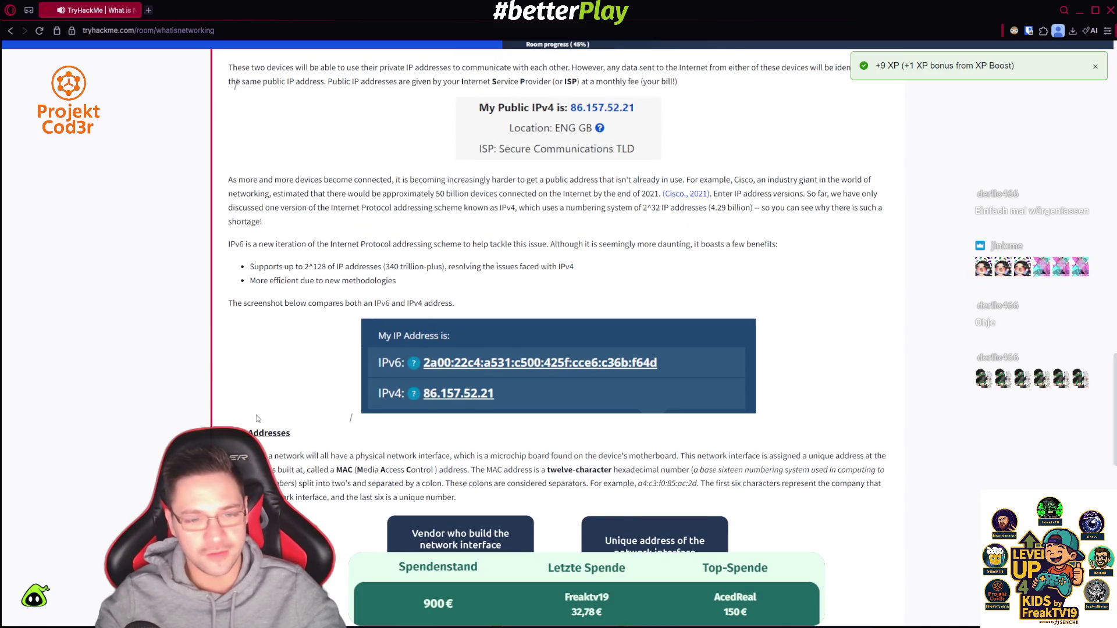
scroll(258, 419, "down", 13)
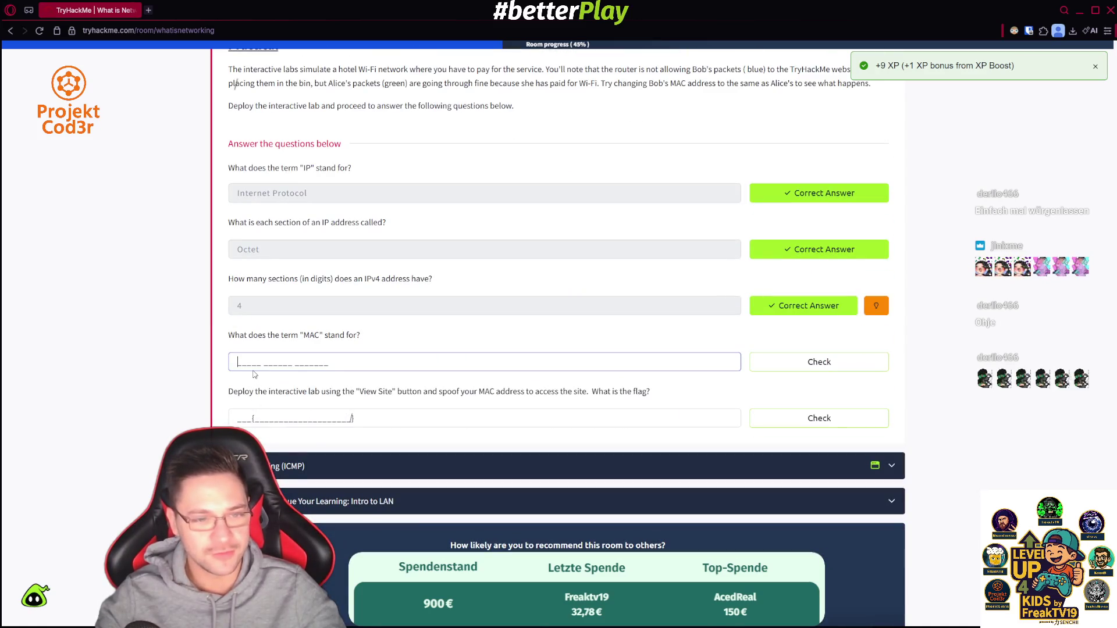
type("Media Acce")
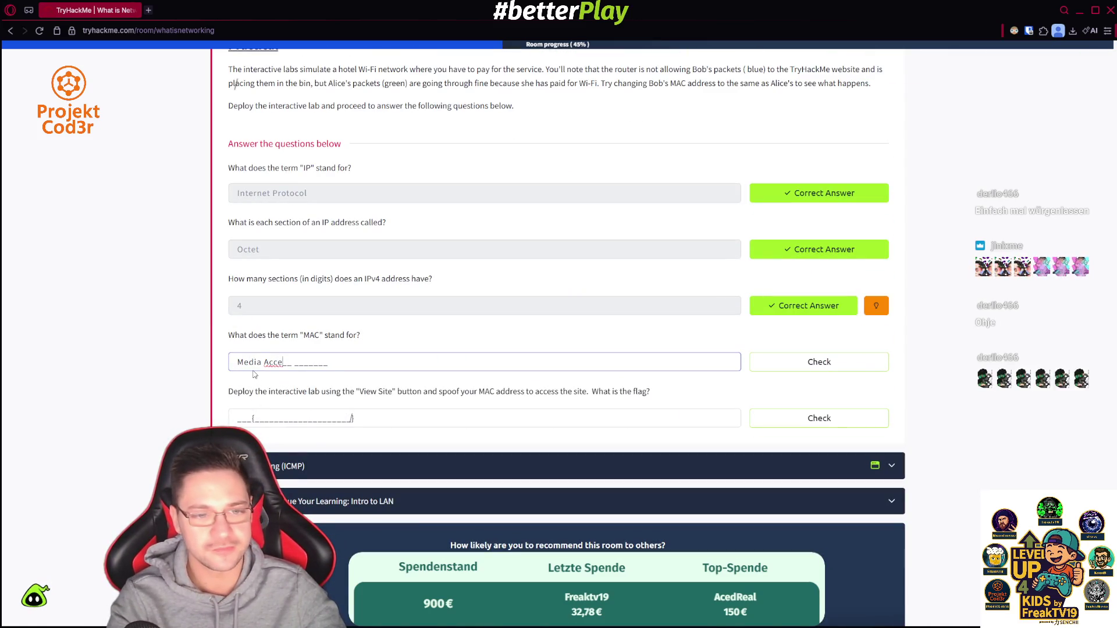
type("ss Control")
key("Return")
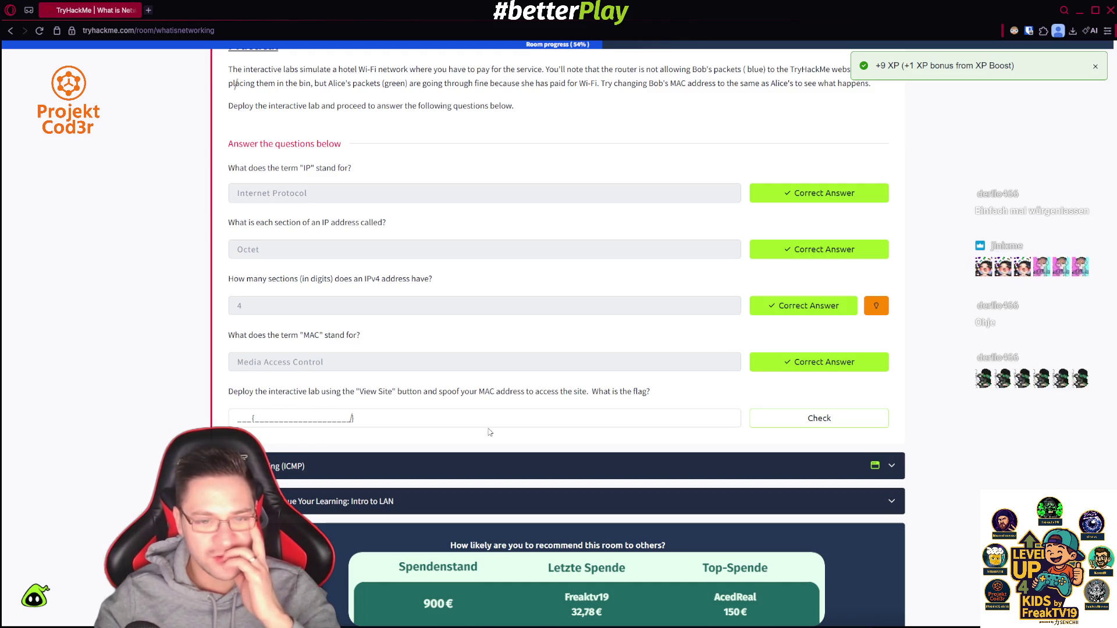
- Check the still-empty flag answer, then open the interactive MAC spoofing lab
scroll(504, 431, "up", 1)
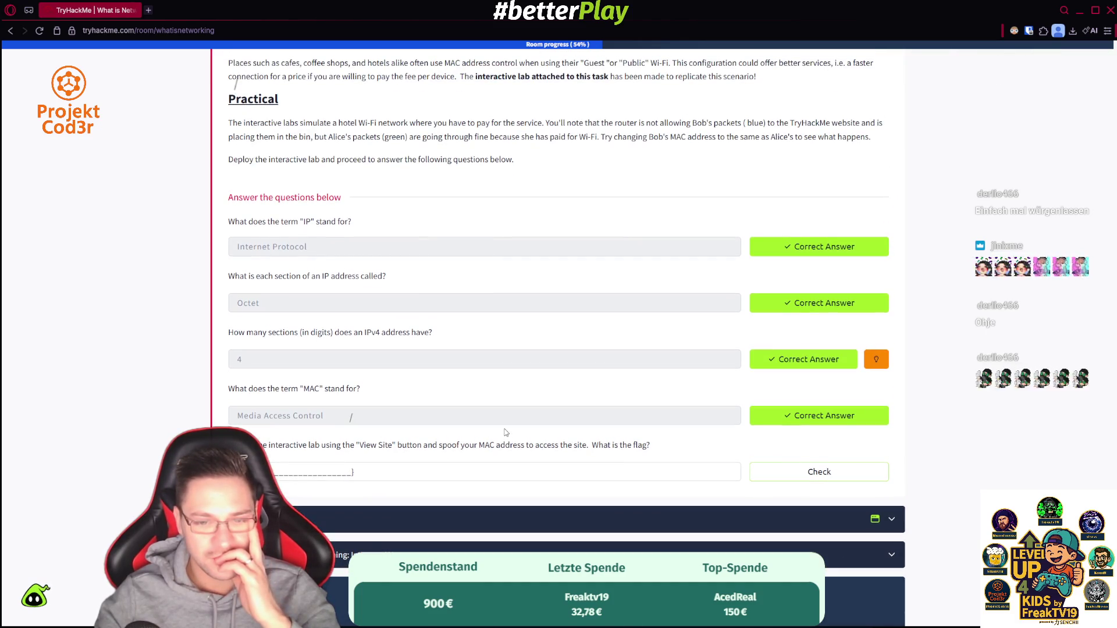
scroll(505, 433, "up", 8)
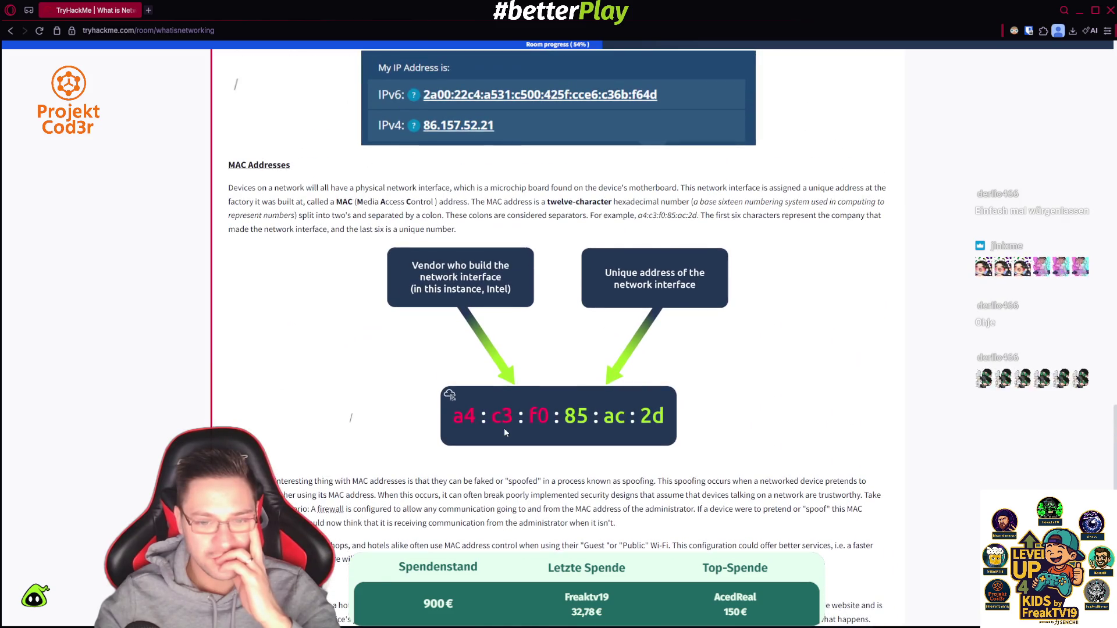
scroll(505, 430, "up", 12)
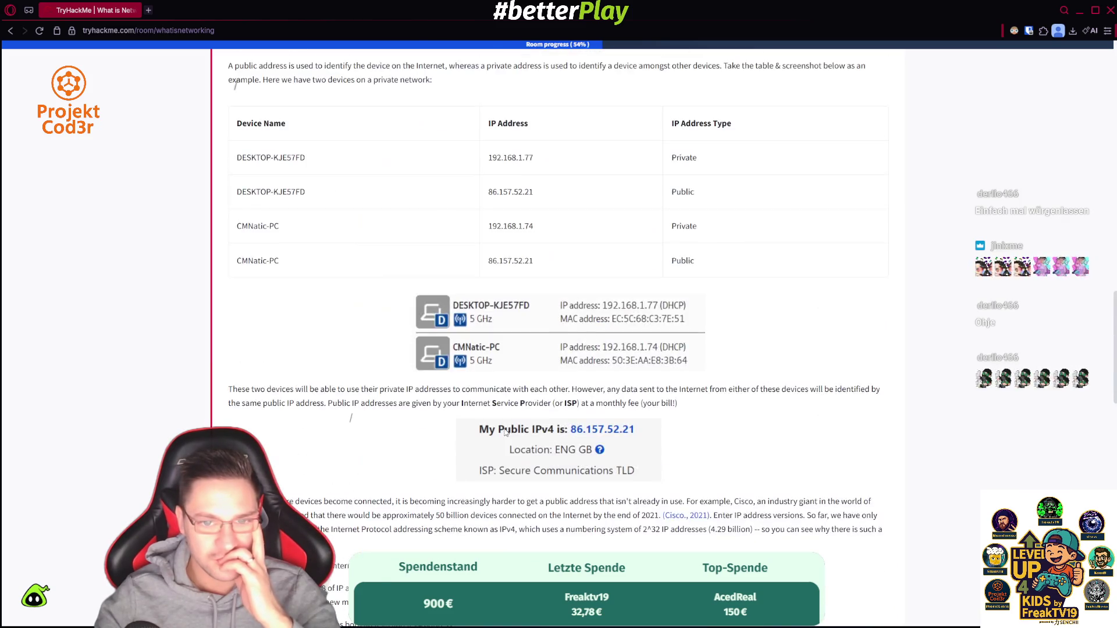
scroll(505, 432, "down", 20)
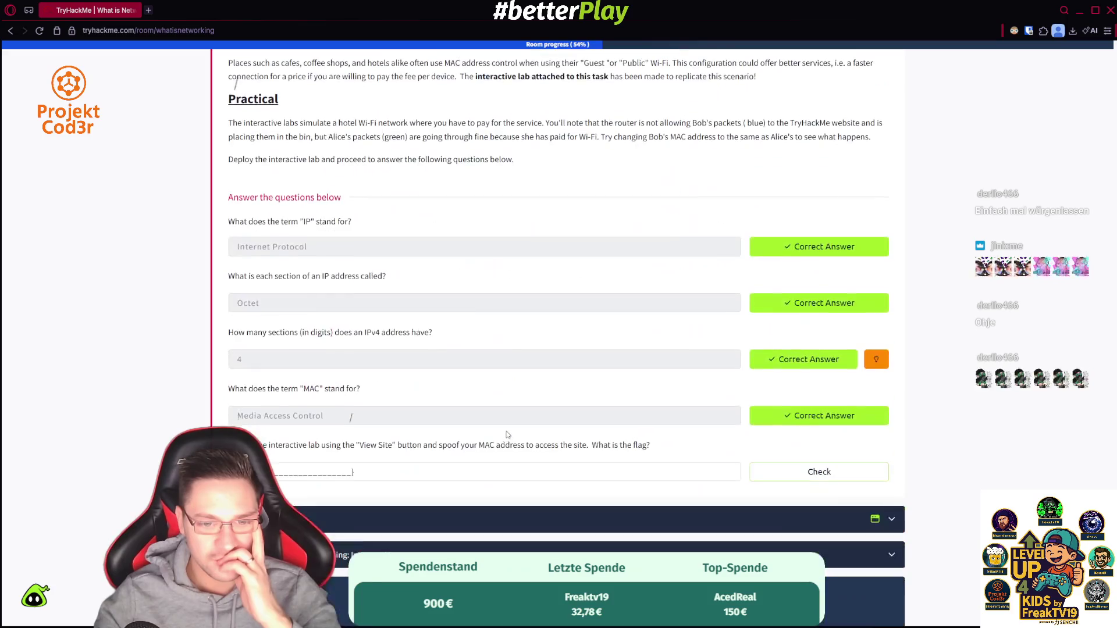
left_click(810, 470)
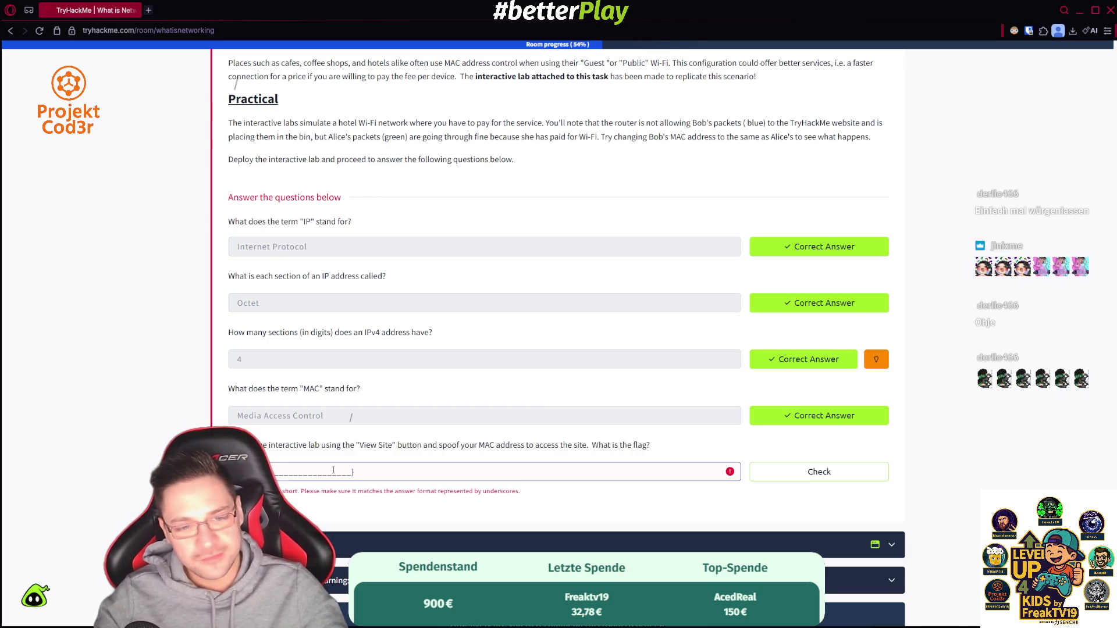
scroll(333, 467, "up", 20)
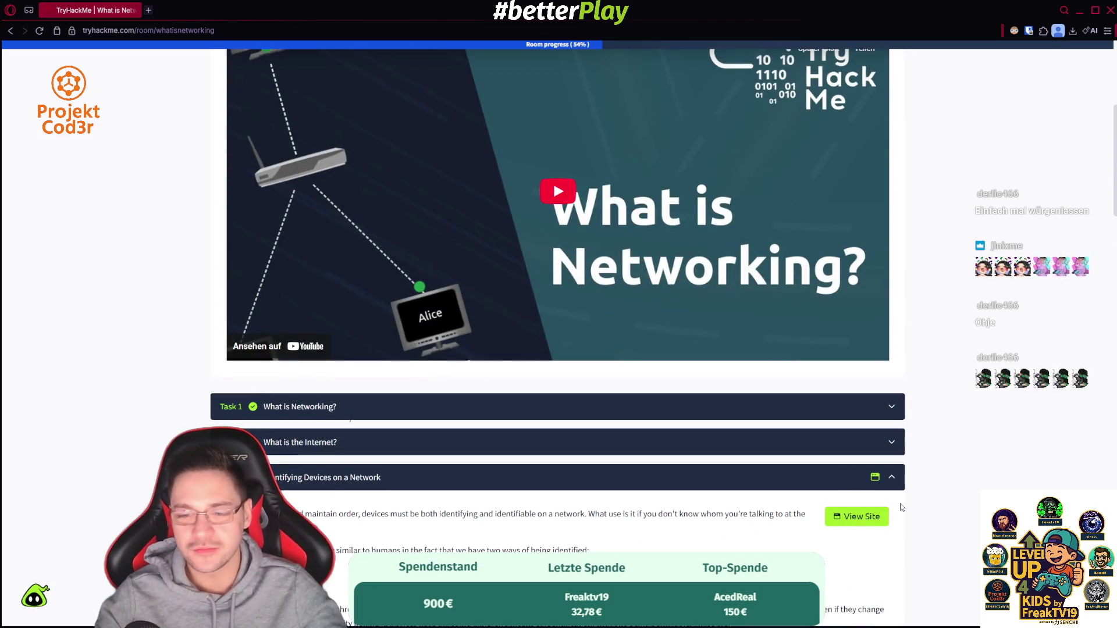
left_click(870, 520)
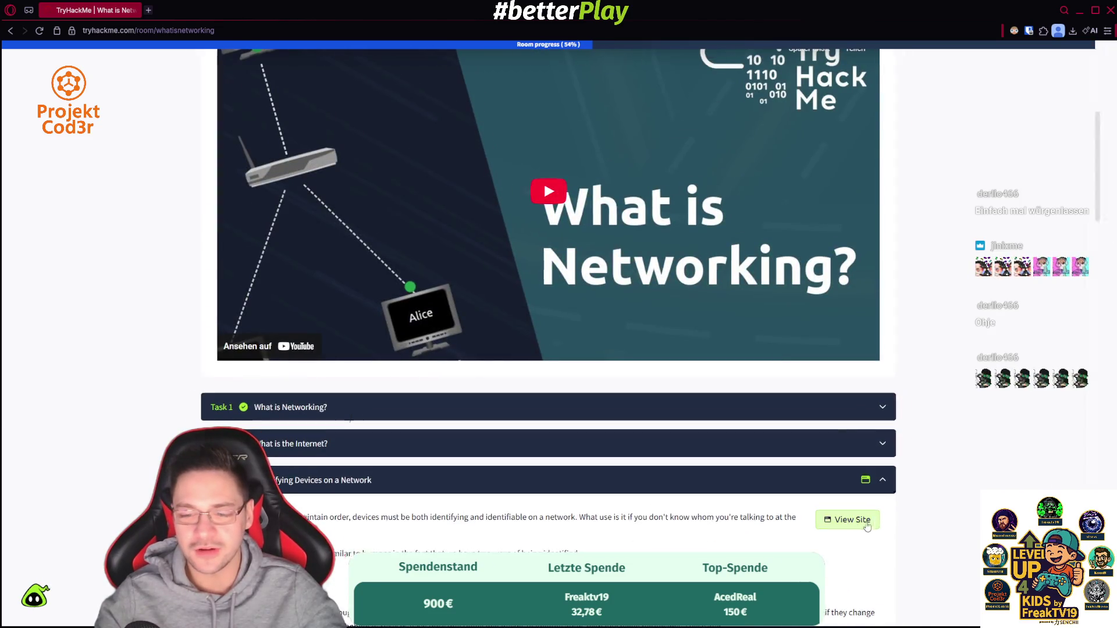
- Scroll beside the lab to view Bob, Alice, the router and the bin
scroll(482, 480, "down", 15)
scroll(481, 480, "down", 10)
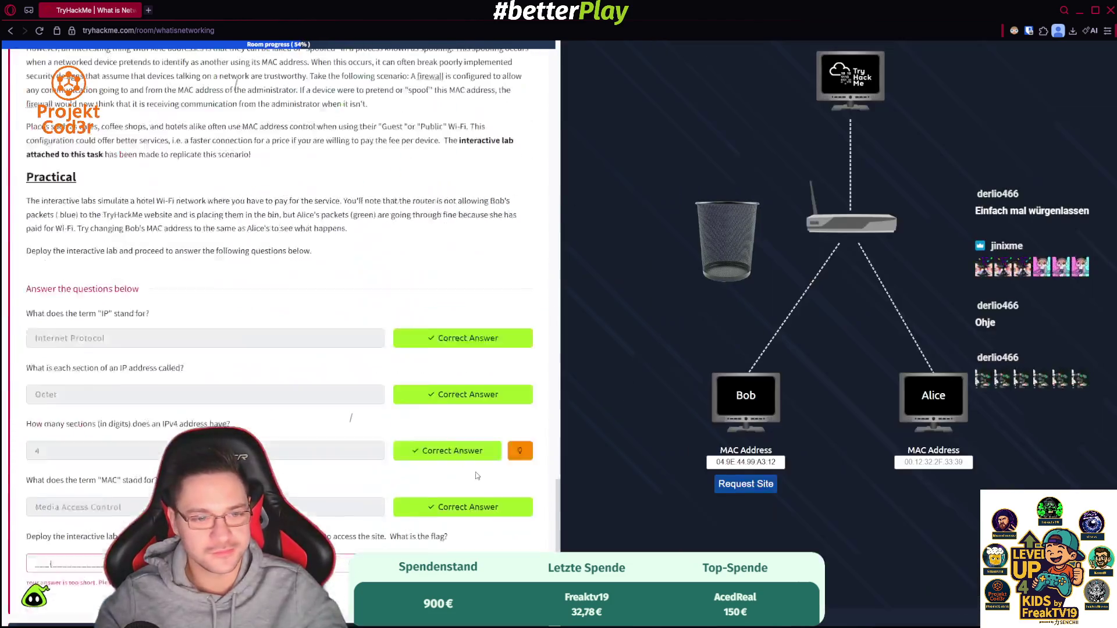
scroll(442, 471, "up", 2)
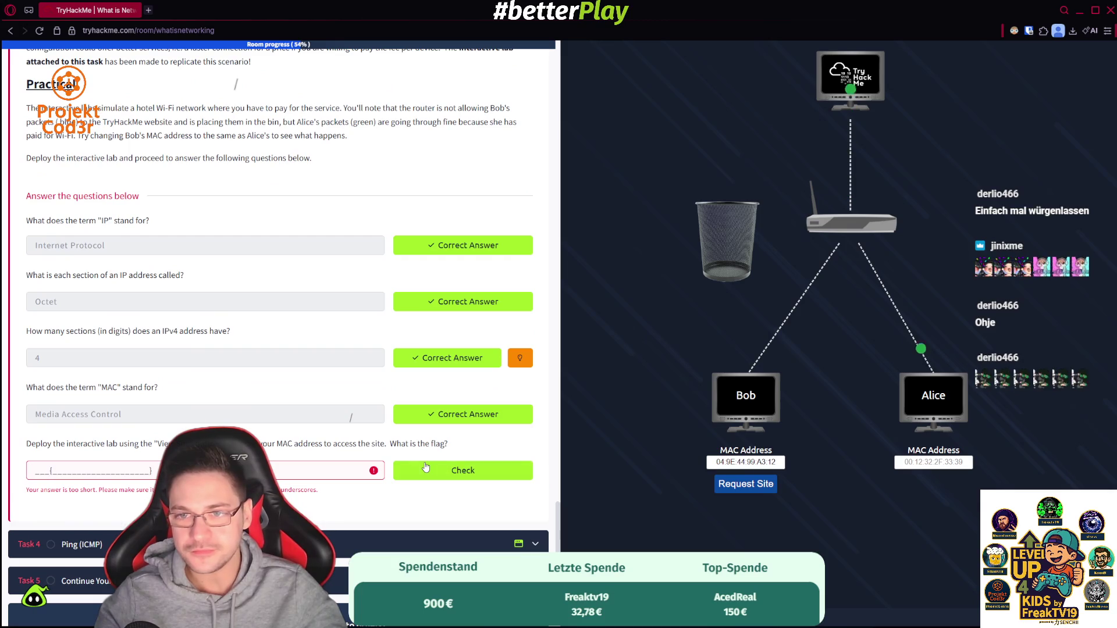